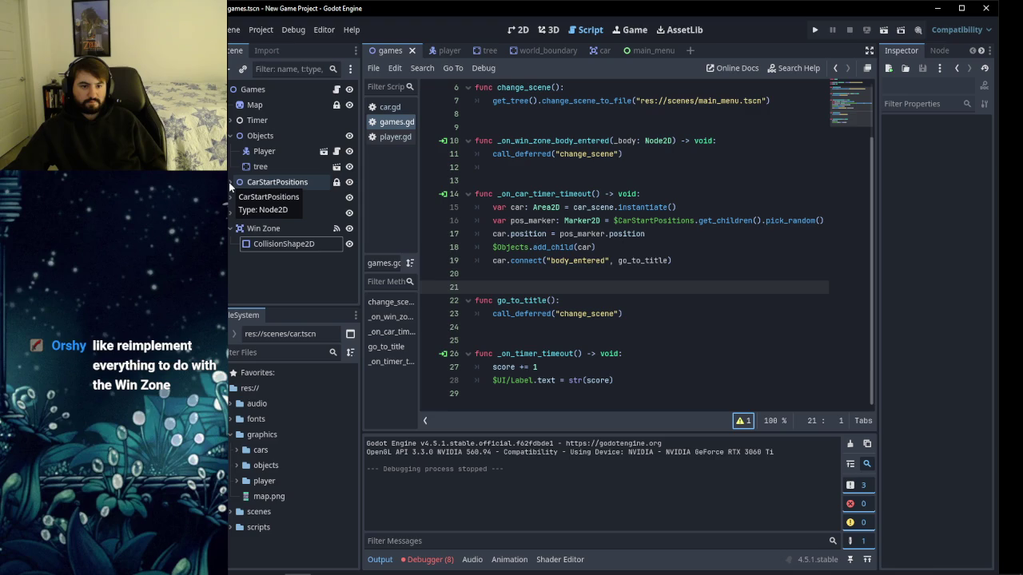
Delete the _on_win_zone_body_entered function and its leftover blank lines from games.gd.
left_click(231, 135)
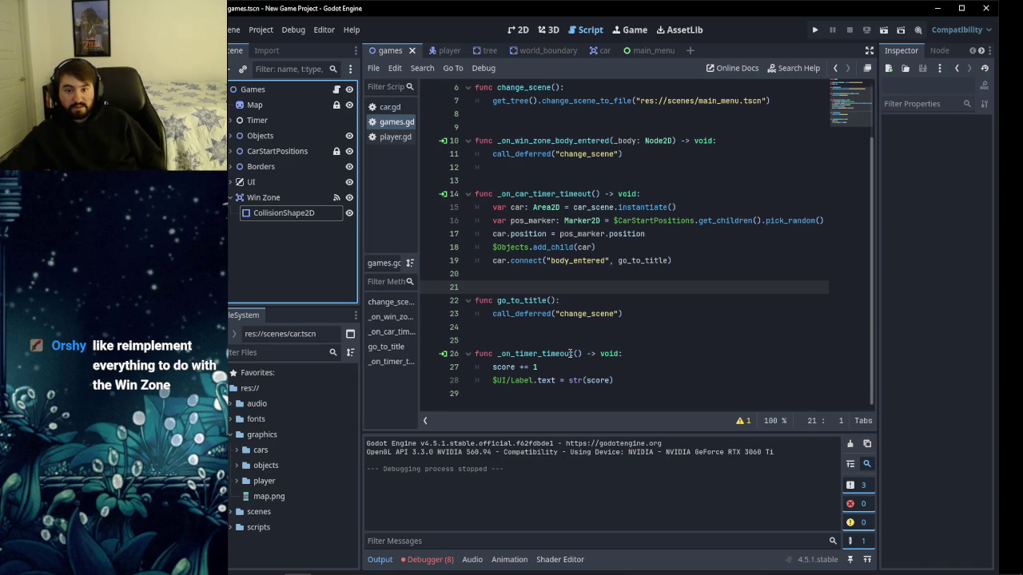
left_click_drag(623, 153, 457, 146)
key("BackSpace")
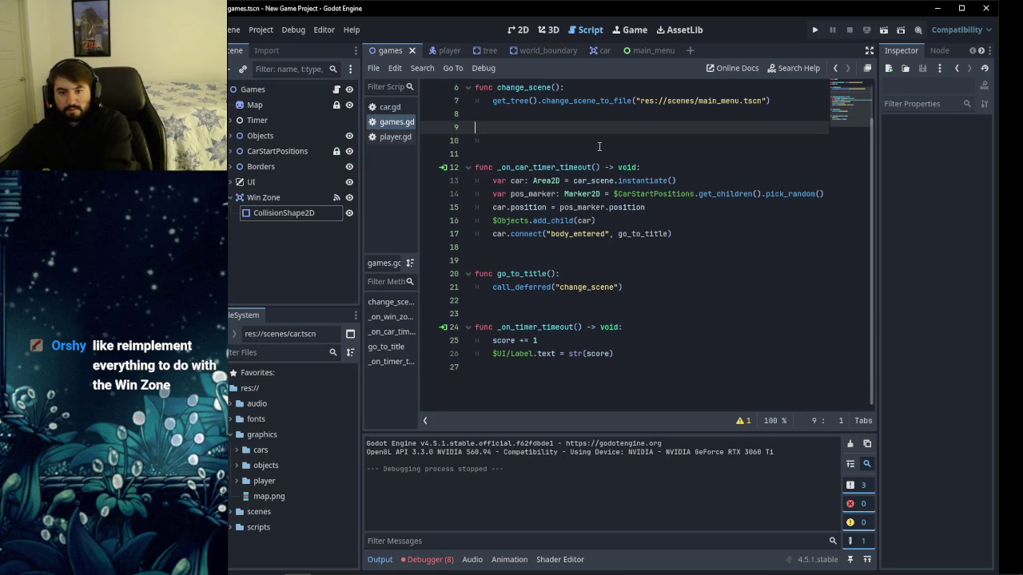
key("BackSpace")
key("Tab")
key("BackSpace")
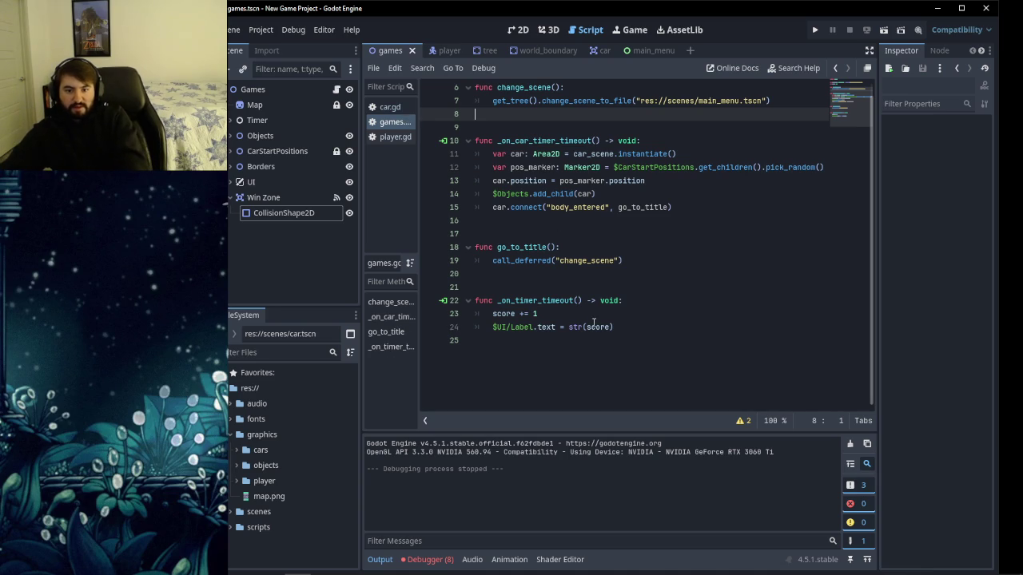
Look over the go_to_title function and expand the two script warnings.
mouse_move(626, 263)
left_mouse_down()
mouse_move(501, 261)
mouse_move(473, 248)
left_mouse_up()
left_click(573, 269)
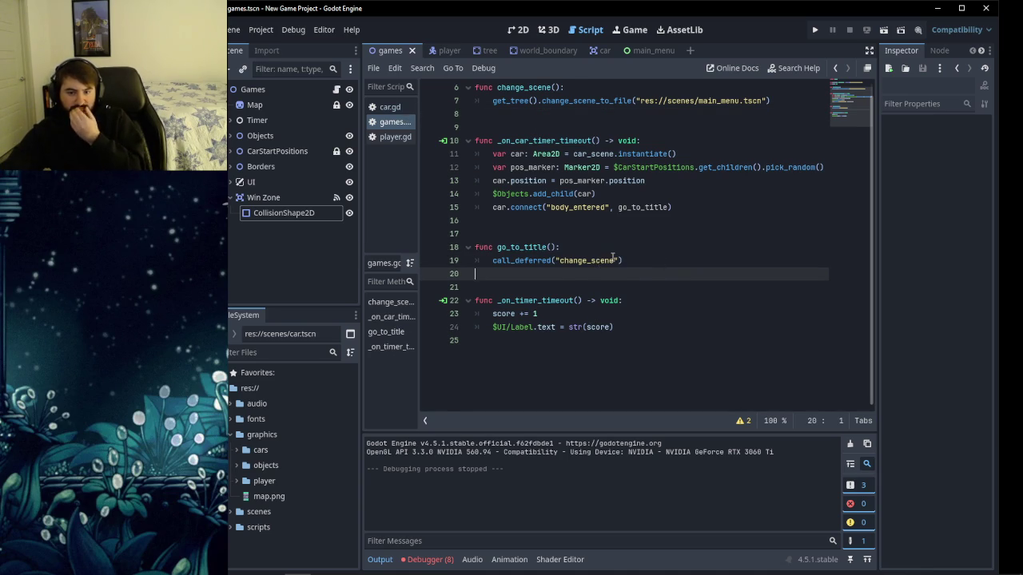
scroll(612, 259, "up", 2)
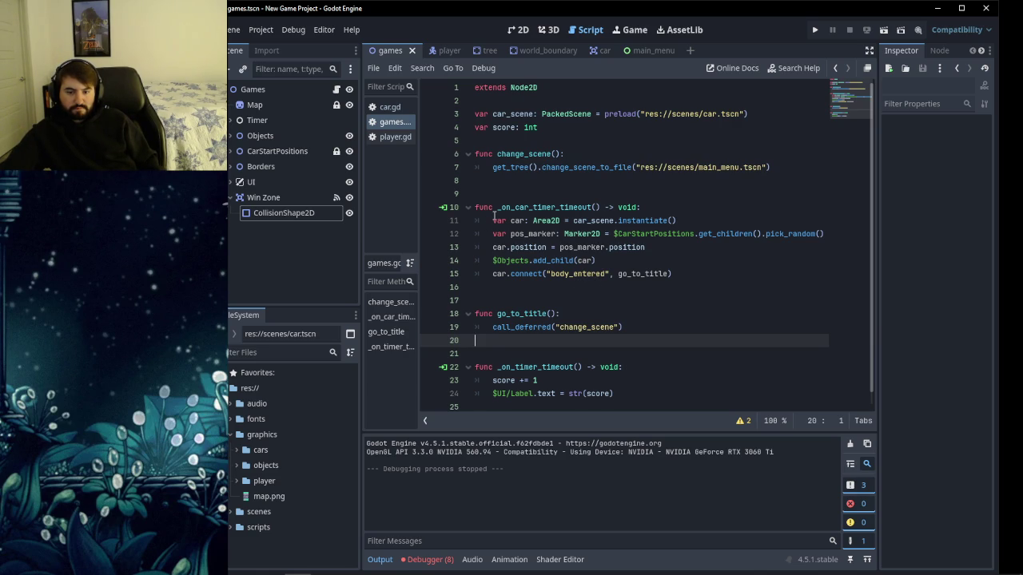
left_click(741, 422)
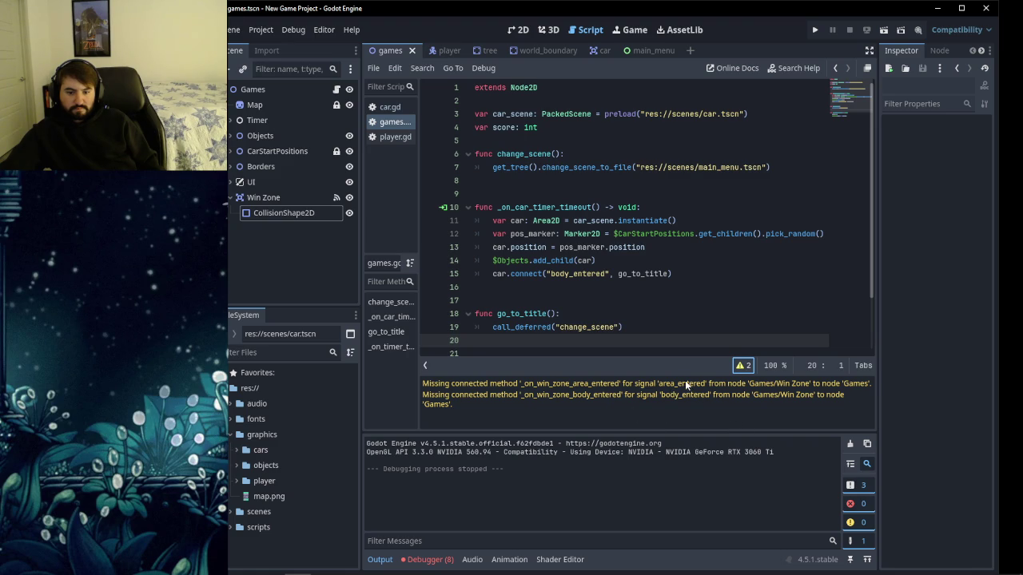
Disconnect Win Zone's area_entered and body_entered from their handlers, then recheck games.gd warnings.
left_click(743, 365)
left_click(518, 33)
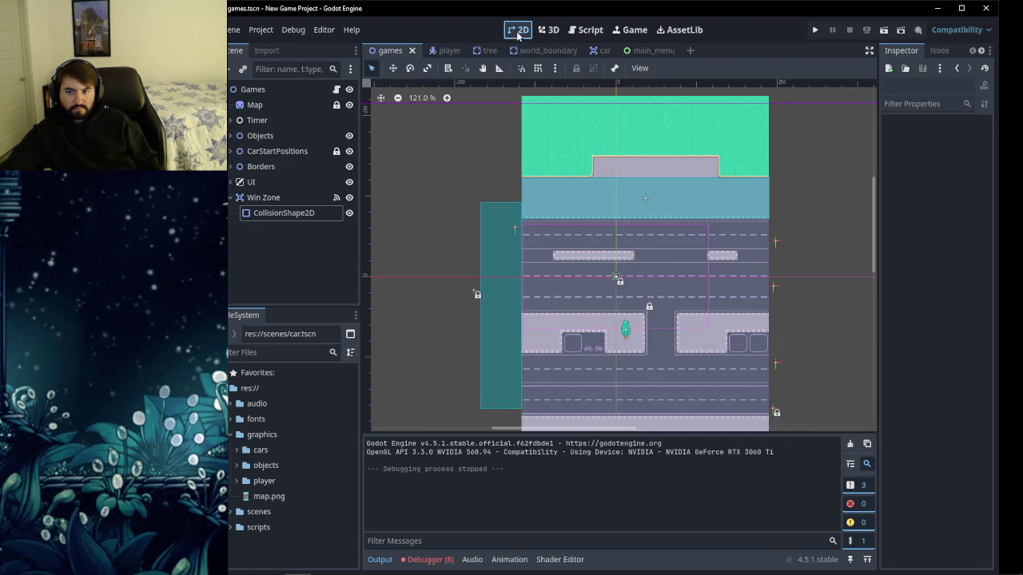
left_click(940, 50)
left_click(271, 198)
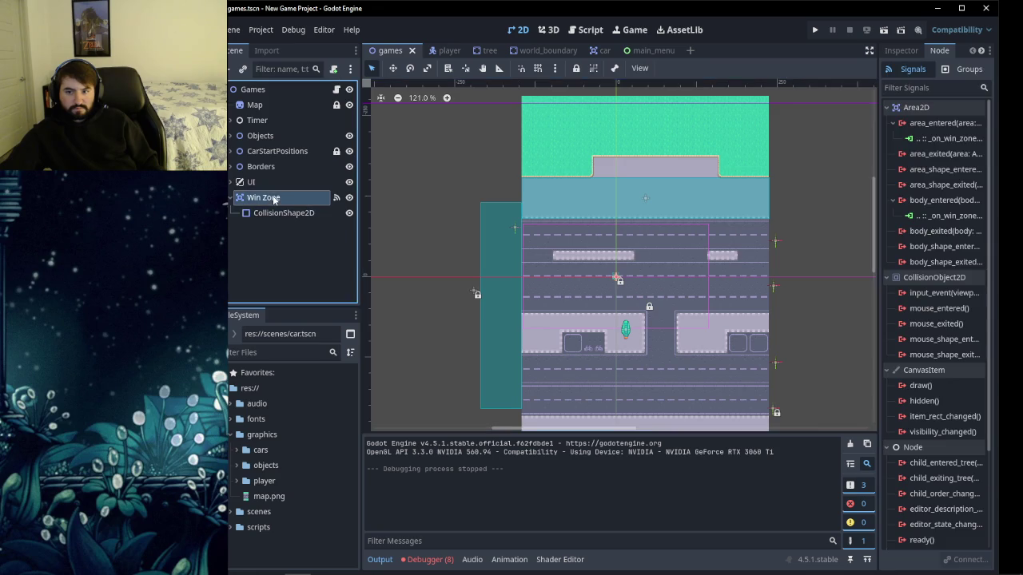
right_click(955, 139)
left_click(962, 178)
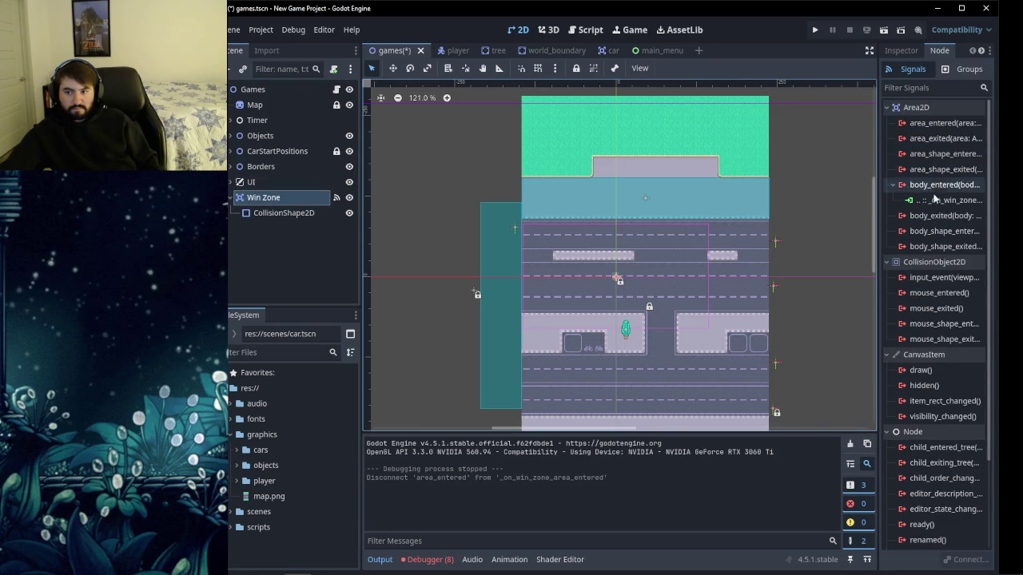
right_click(934, 200)
left_click(949, 244)
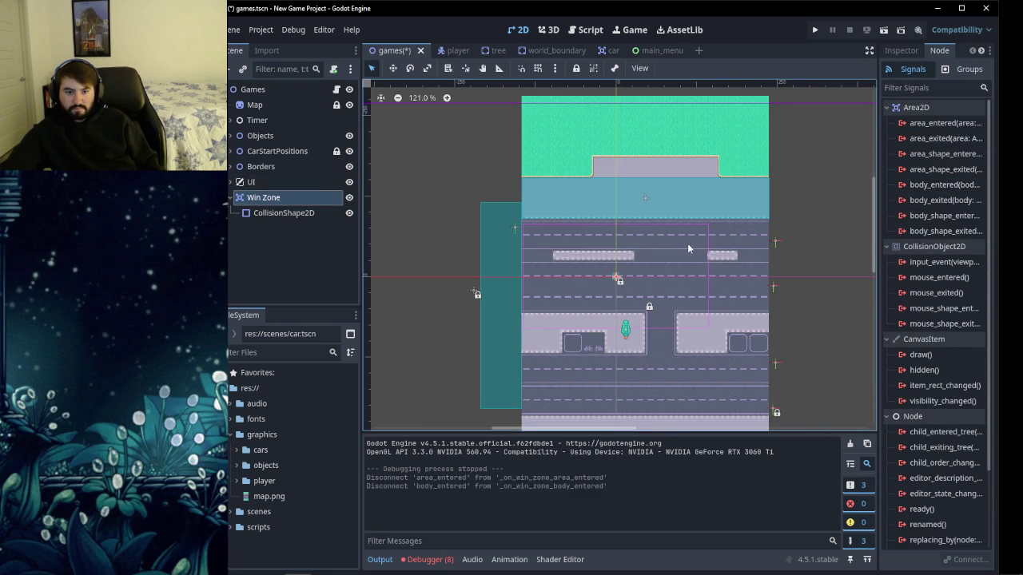
left_click(582, 30)
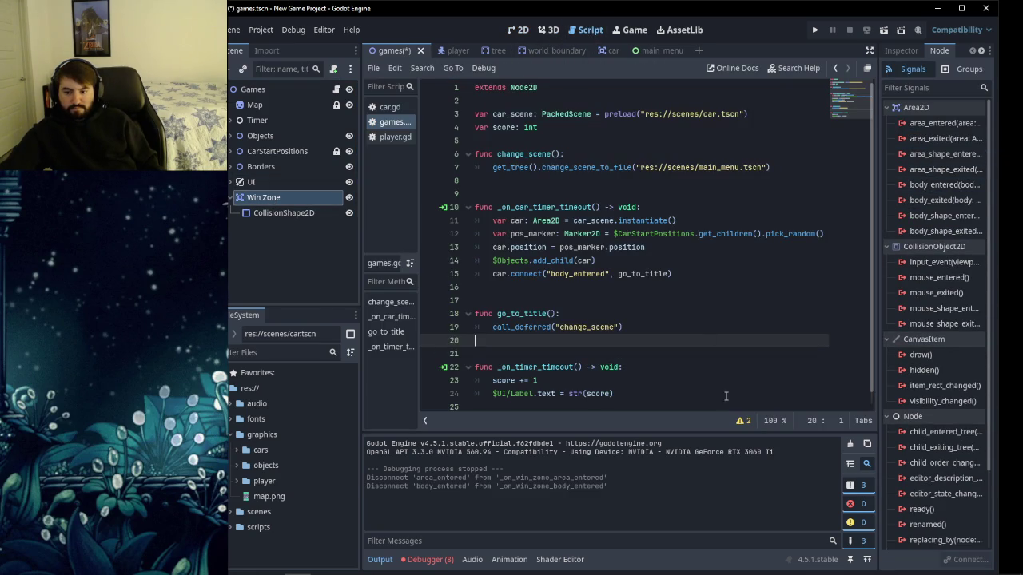
left_click(740, 421)
Save the games scene and look through player.gd, car.gd and games.gd.
left_click(742, 362)
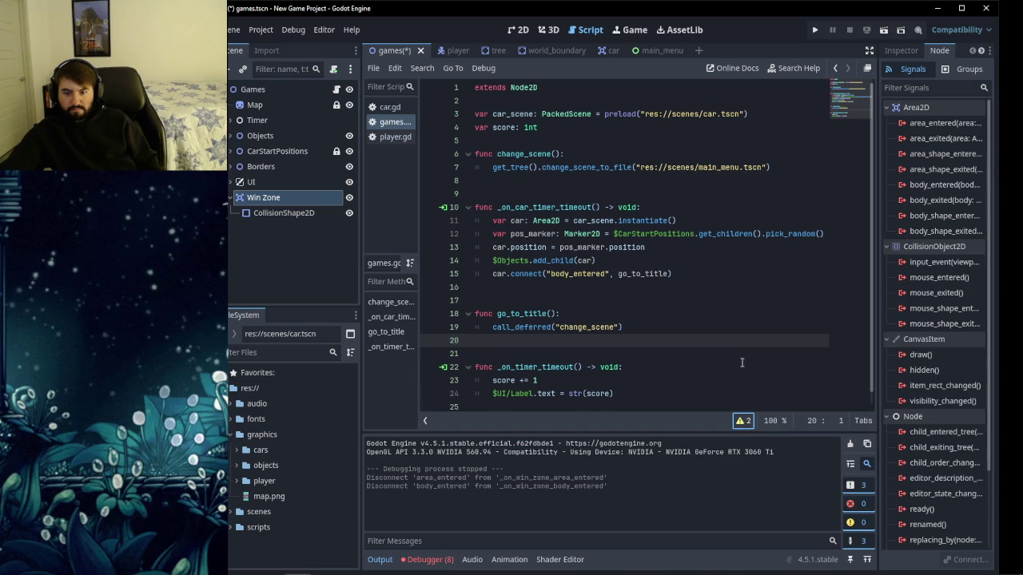
key("ctrl+s")
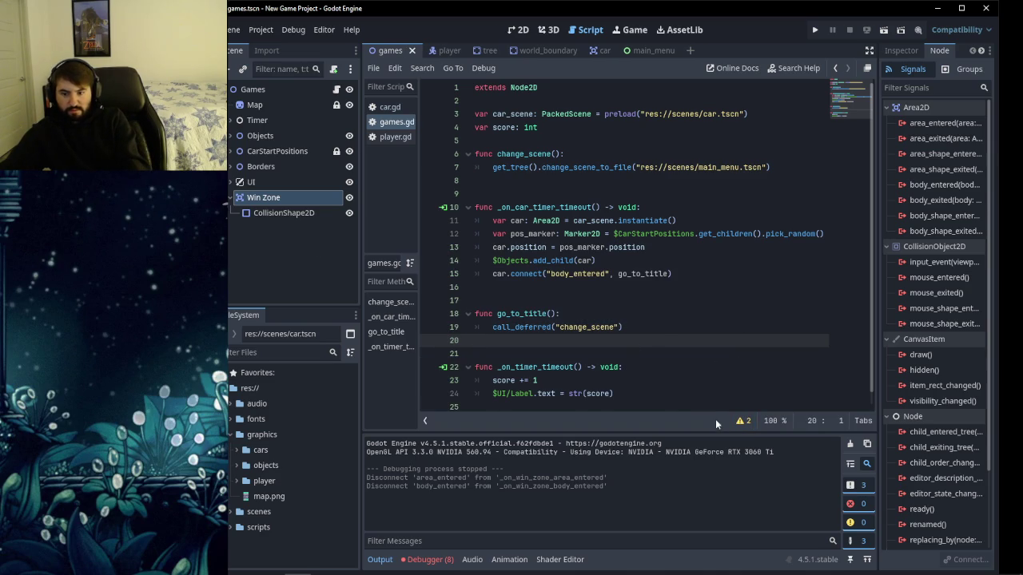
left_click(394, 137)
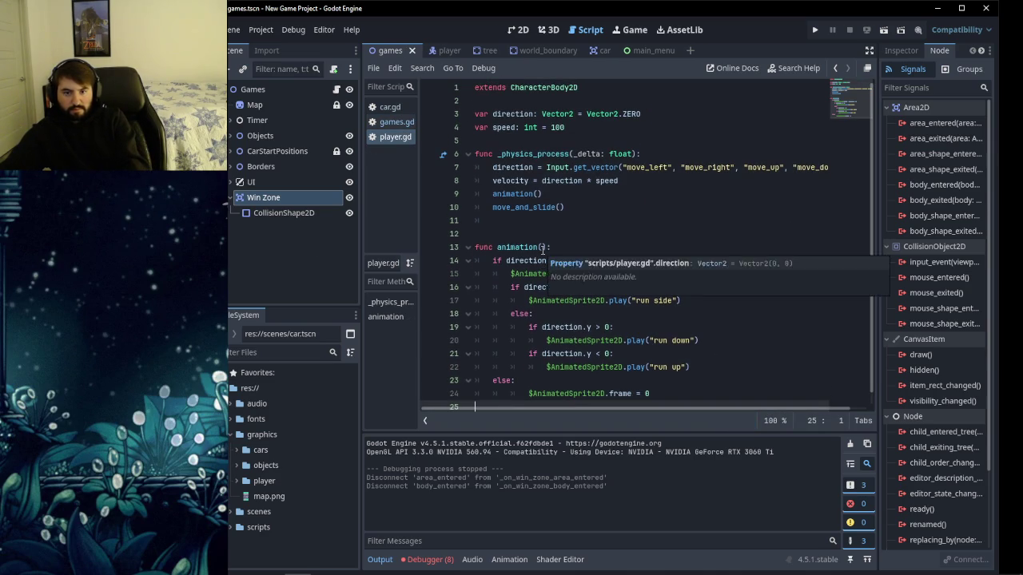
left_click(389, 107)
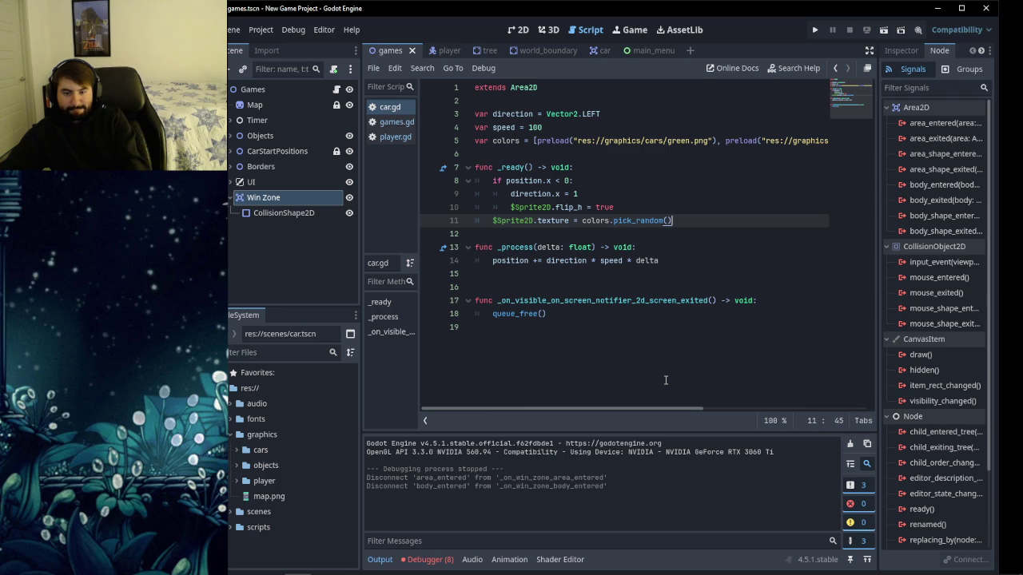
left_click(381, 125)
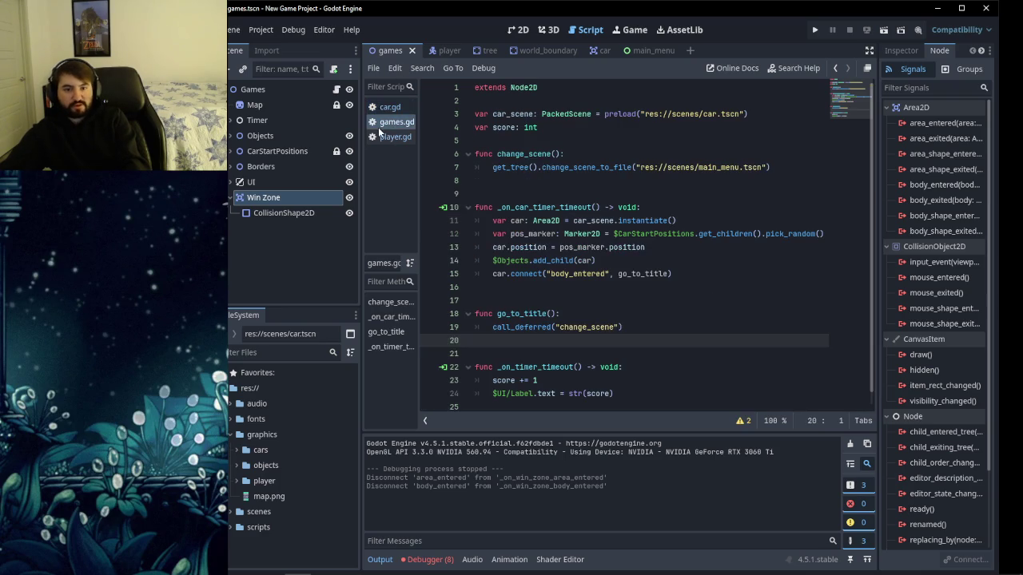
scroll(686, 359, "down", 1)
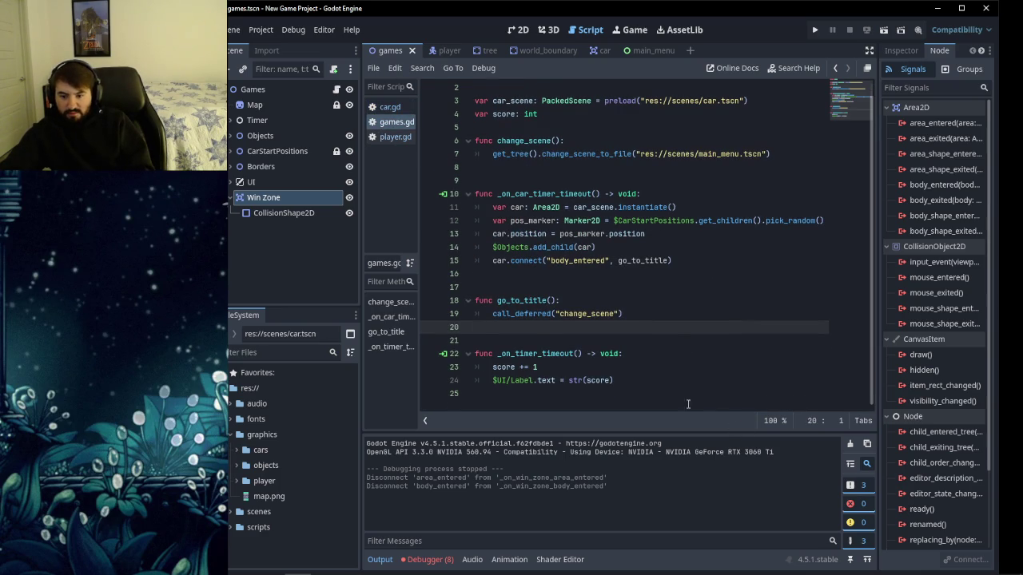
scroll(694, 371, "up", 1)
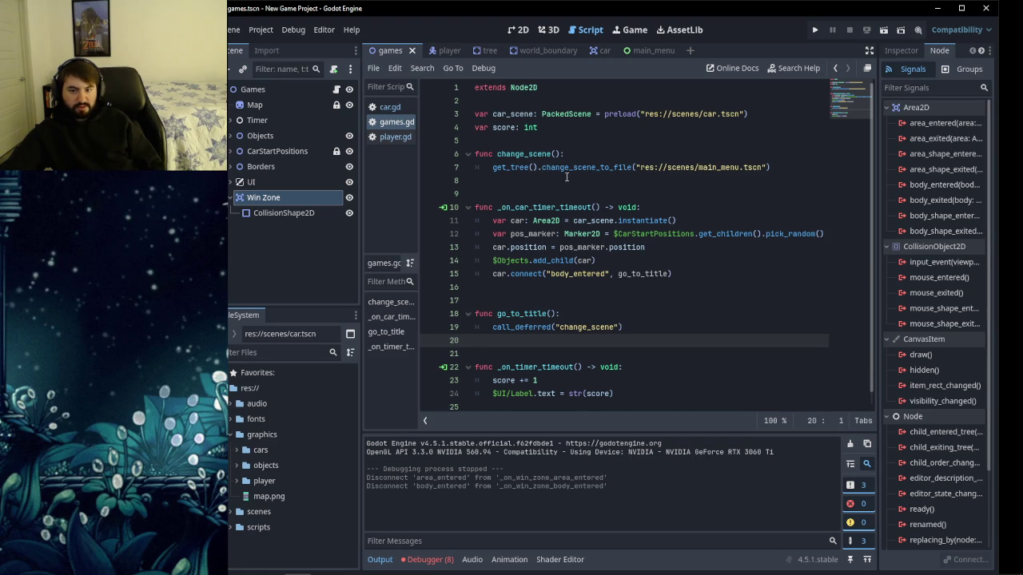
Check the main_menu scene, then return to line 17 of games.gd.
mouse_move(640, 52)
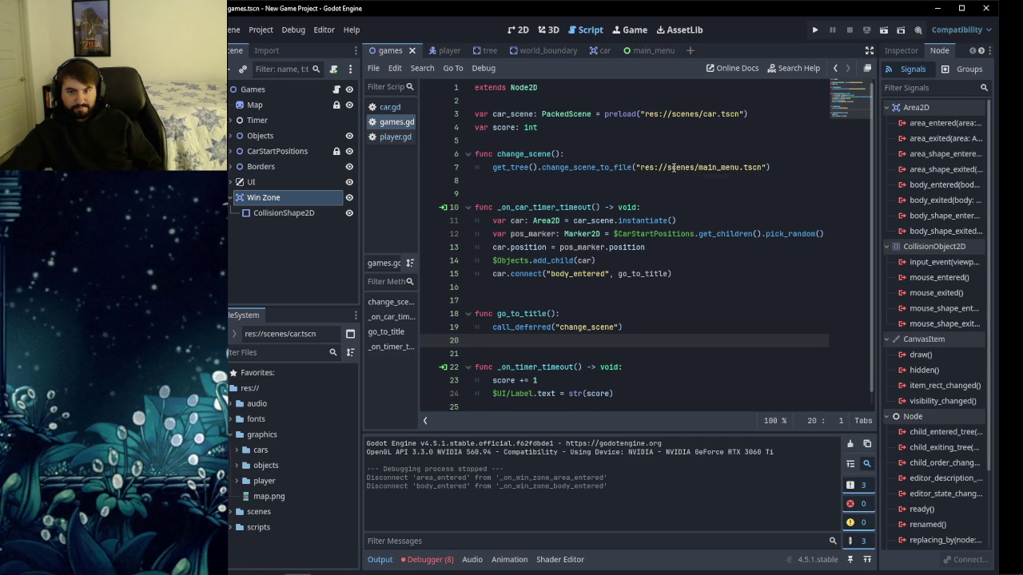
left_click(639, 50)
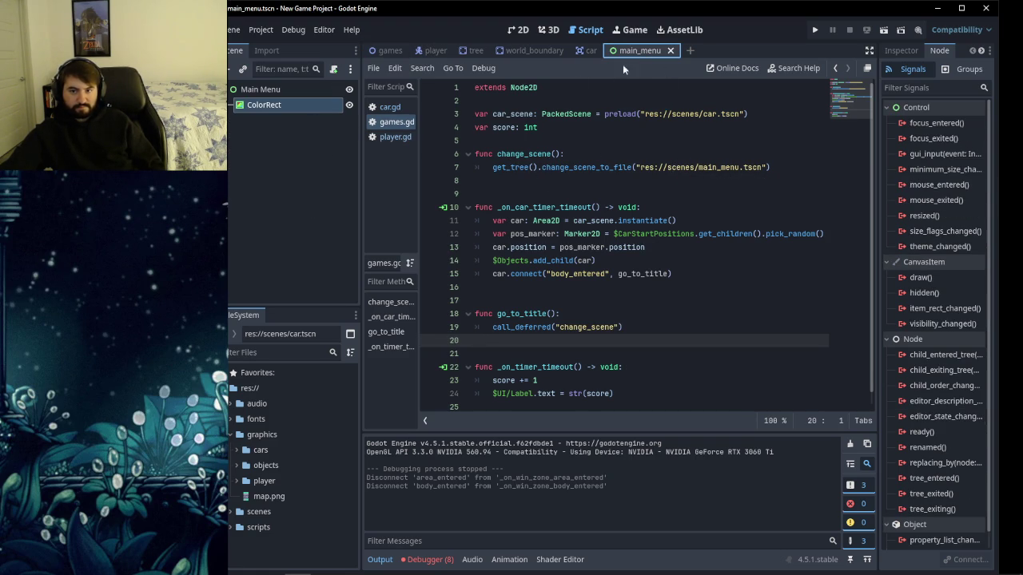
mouse_move(385, 54)
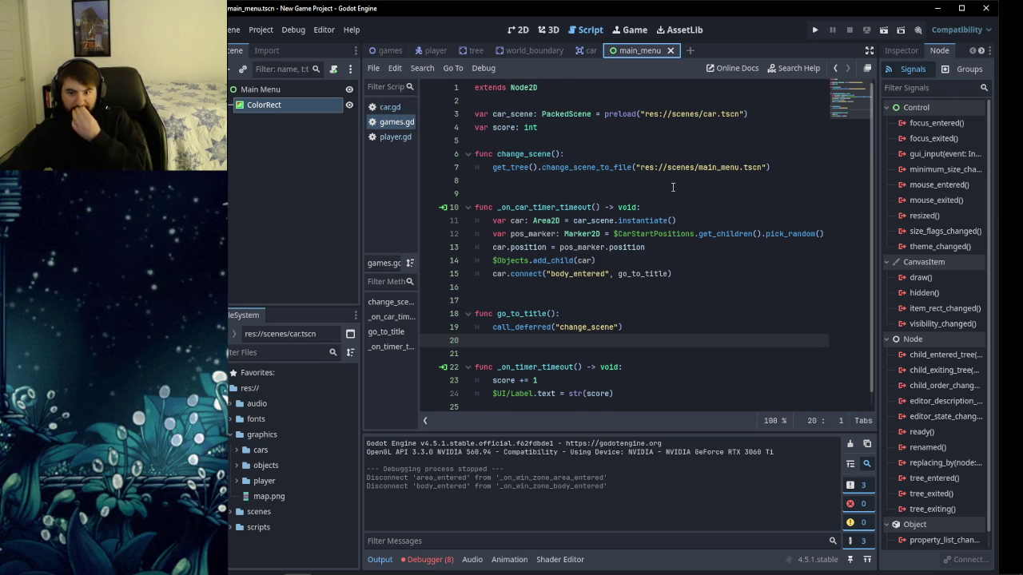
mouse_move(601, 251)
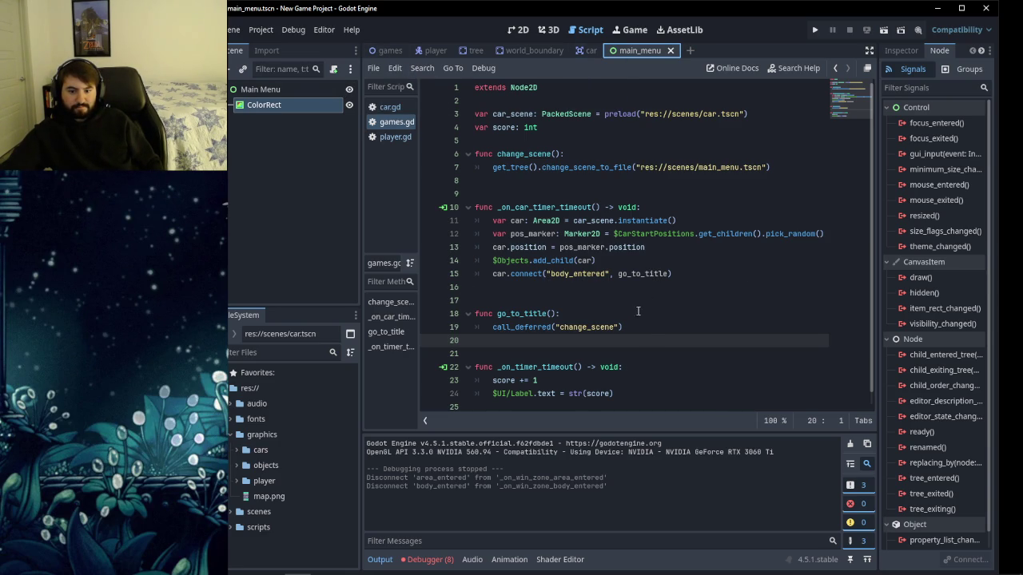
left_click(540, 299)
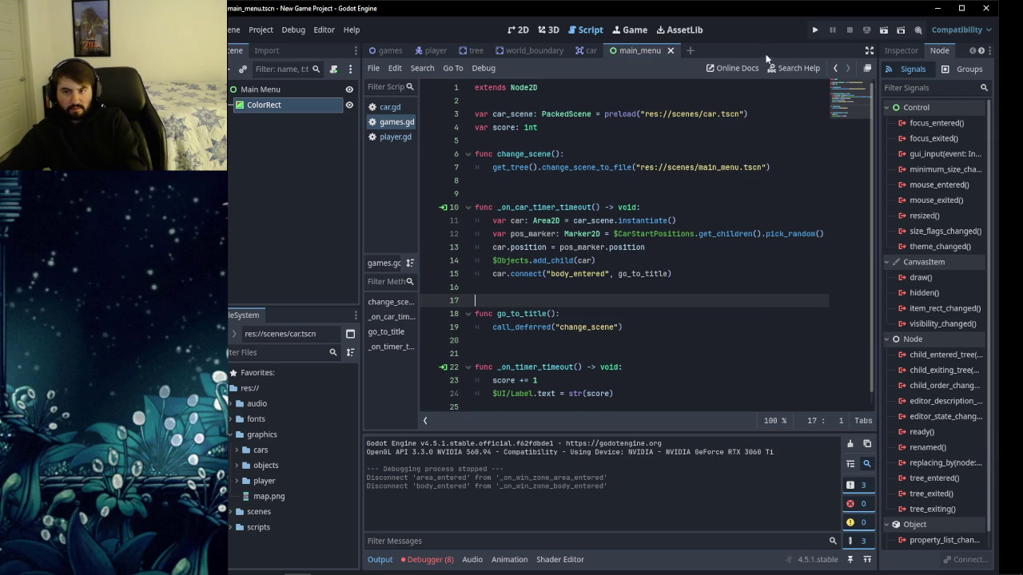
Test-run the project, hop the player up several lanes, then stop it.
left_click(815, 33)
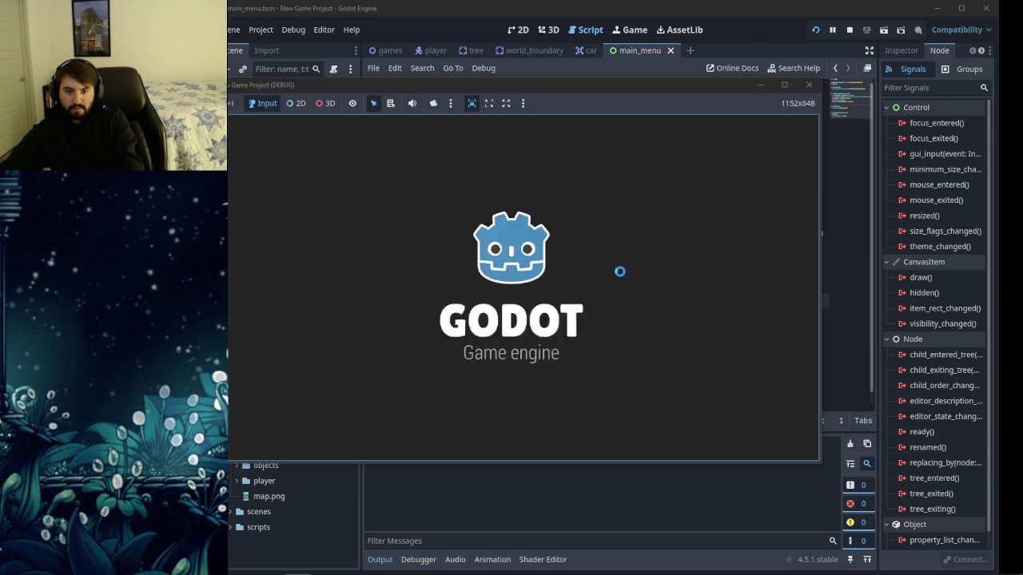
key("Up")
key("Up")
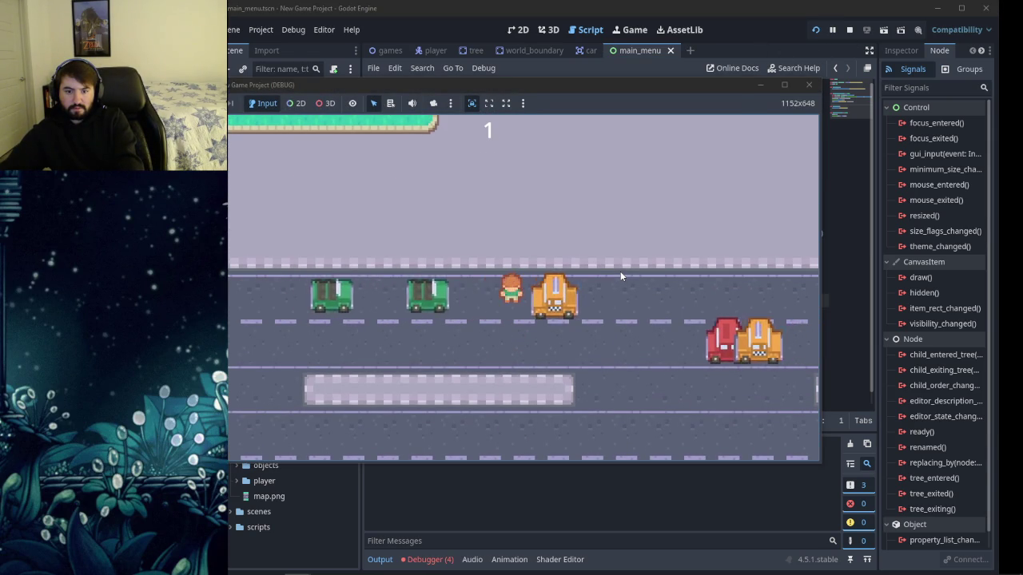
key("Up")
key("Up")
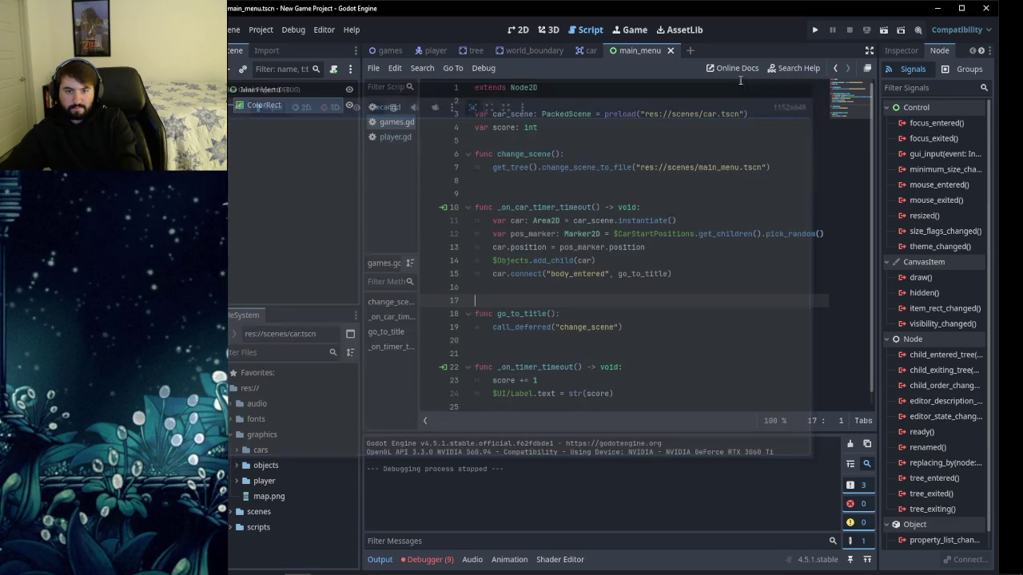
left_click(809, 85)
left_click(390, 50)
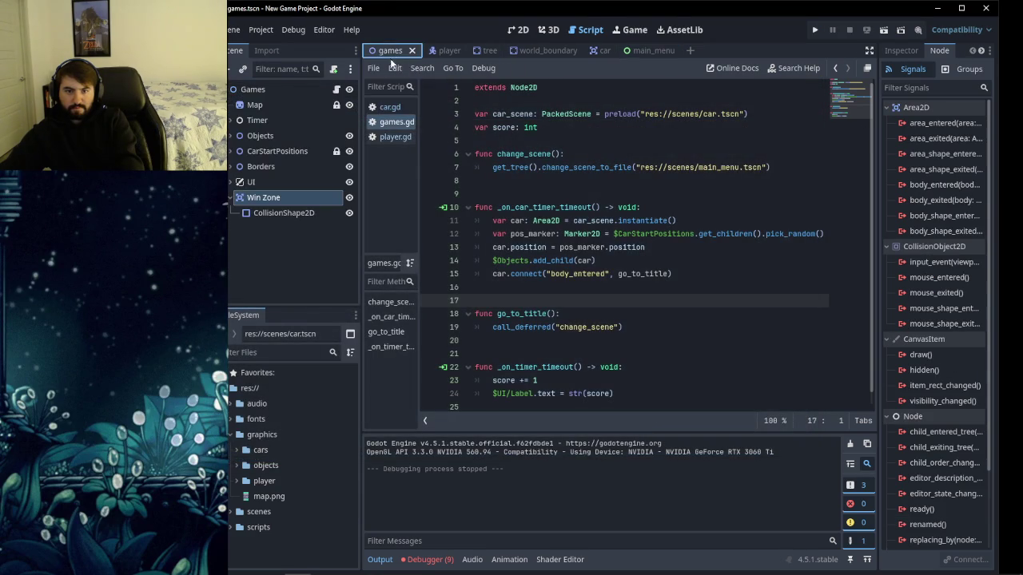
Collapse the Objects and Win Zone nodes in the games scene tree.
left_click(526, 31)
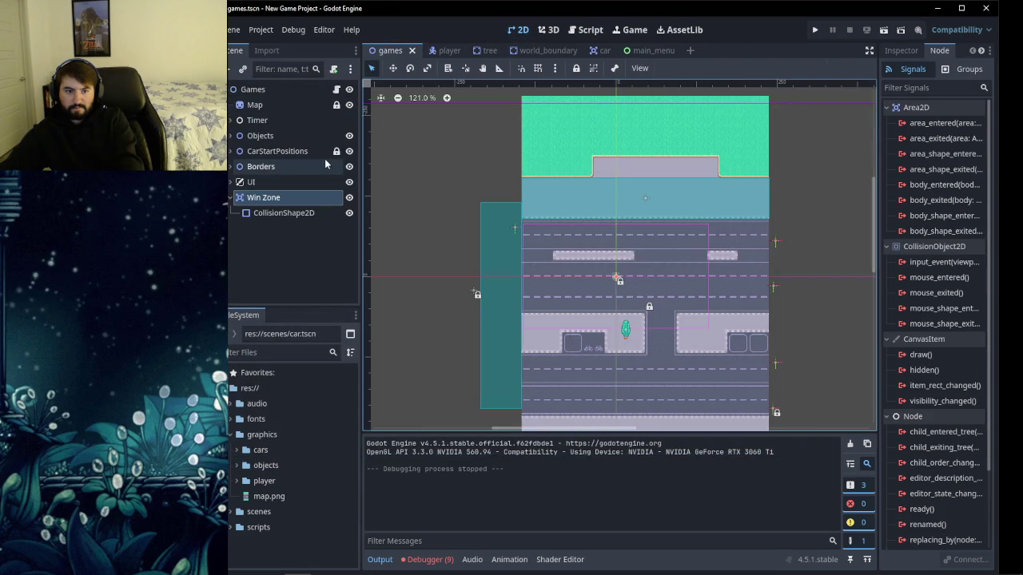
left_click(231, 136)
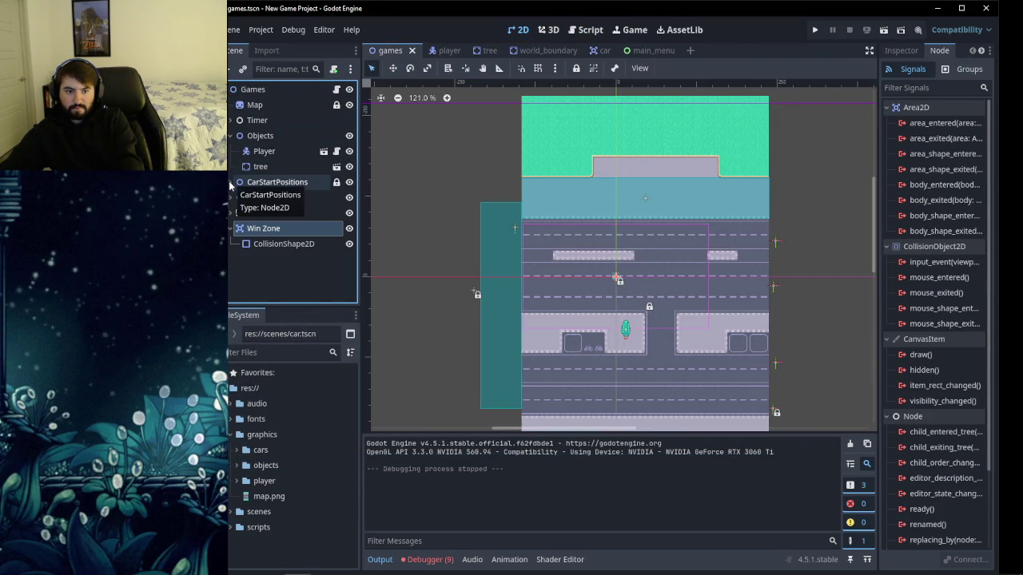
left_click(230, 136)
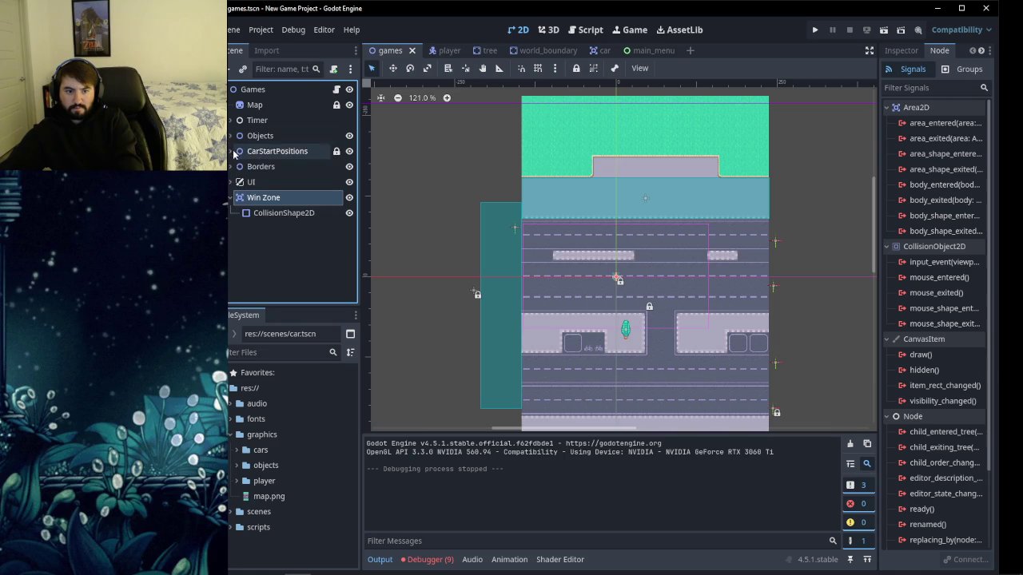
left_click(230, 198)
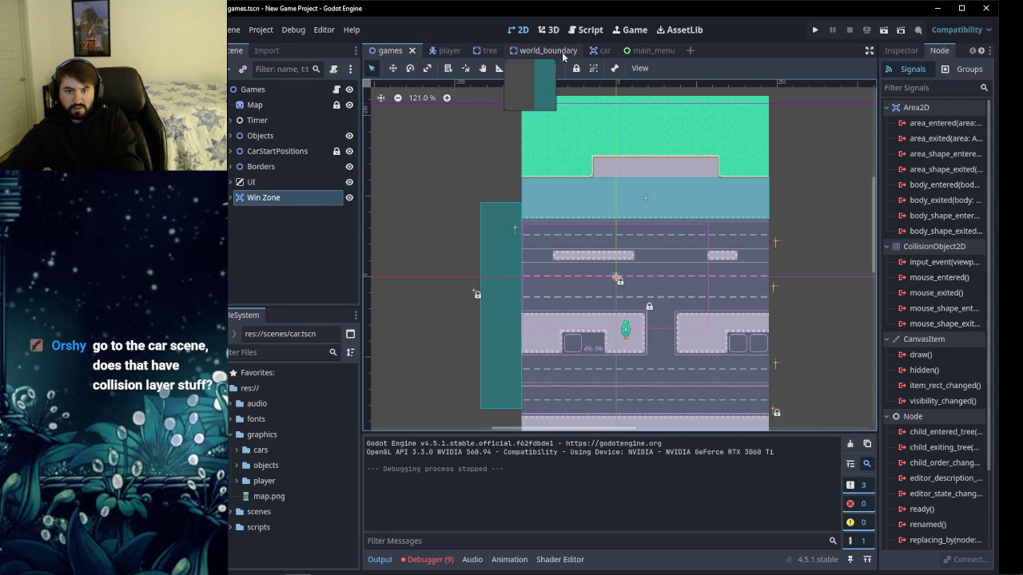
In the car scene, inspect its collision shape, notifier and Sprite2D nodes.
left_click(601, 51)
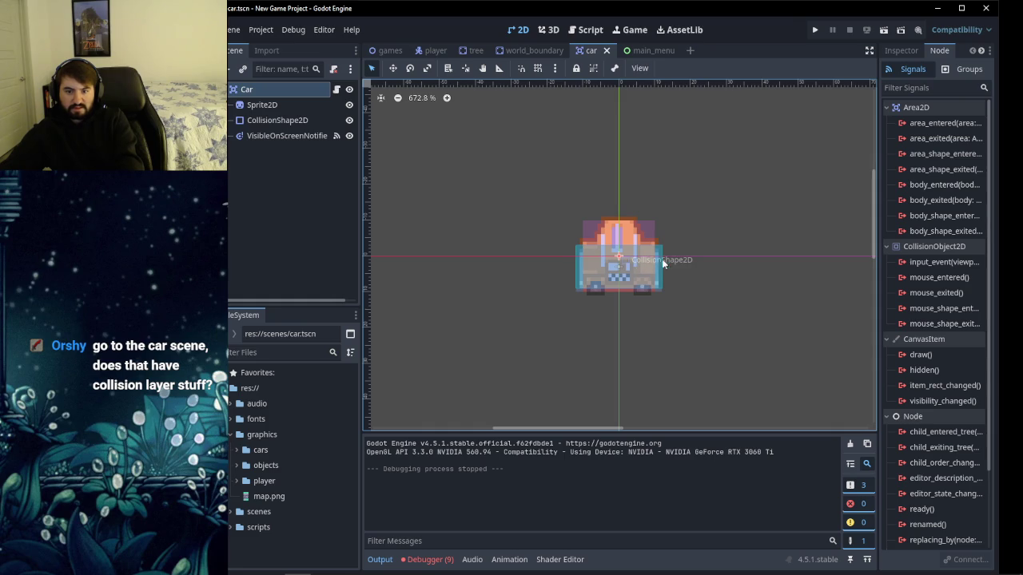
left_click(297, 121)
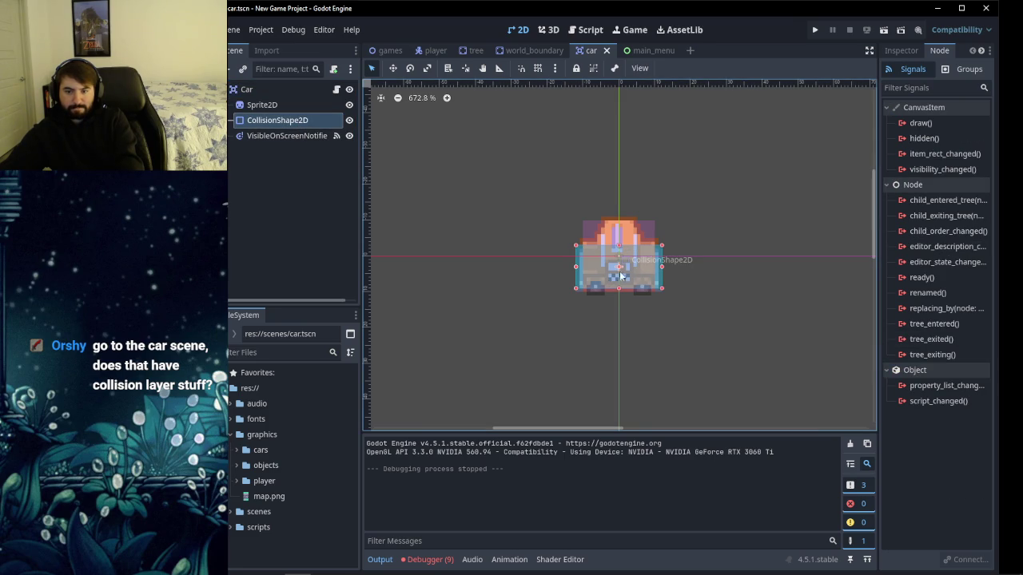
left_click(289, 138)
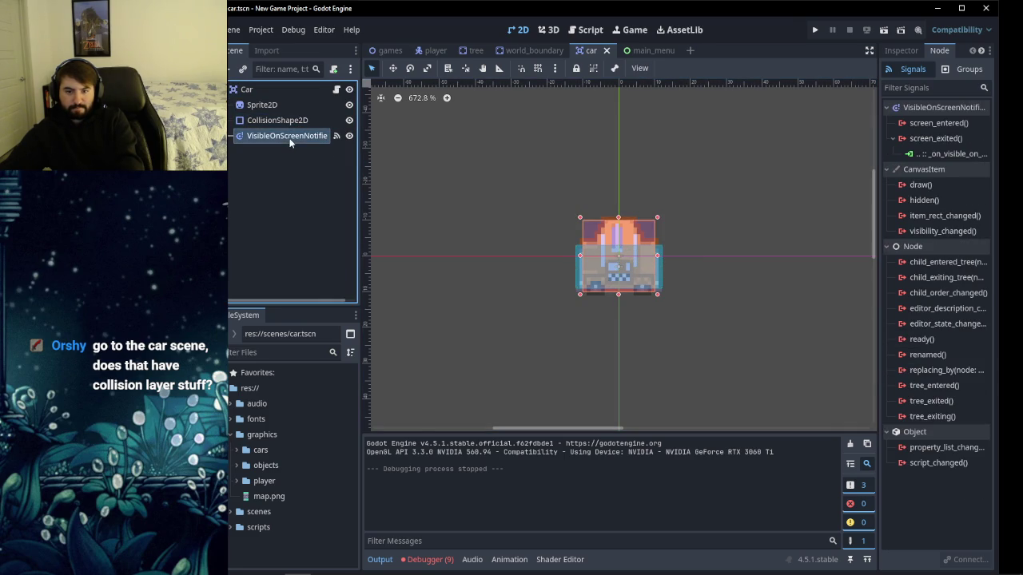
left_click(278, 120)
left_click(272, 108)
left_click(265, 121)
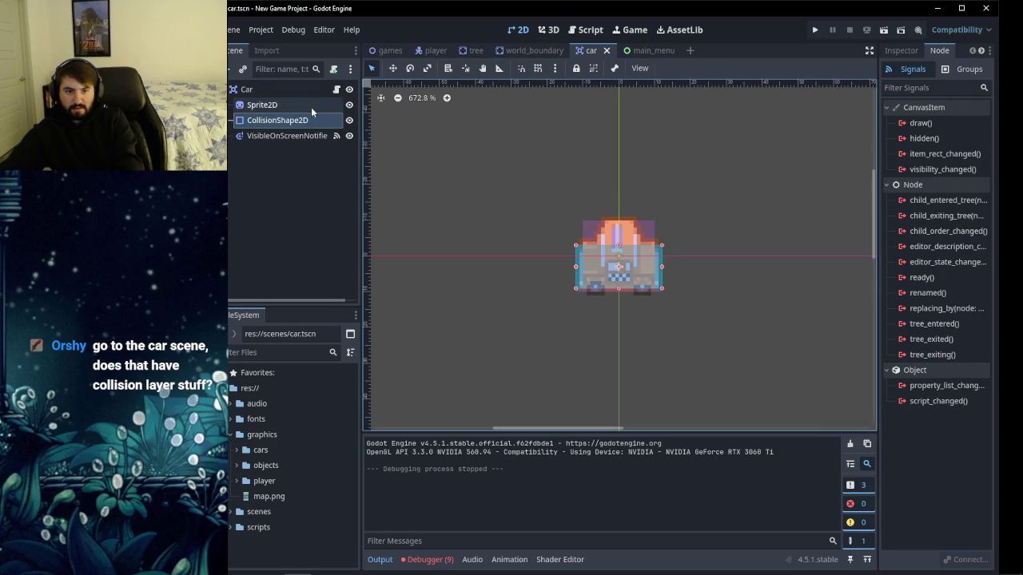
Back in the games scene, expand and collapse the Objects, UI, Borders and CarStartPositions groups.
left_click(390, 50)
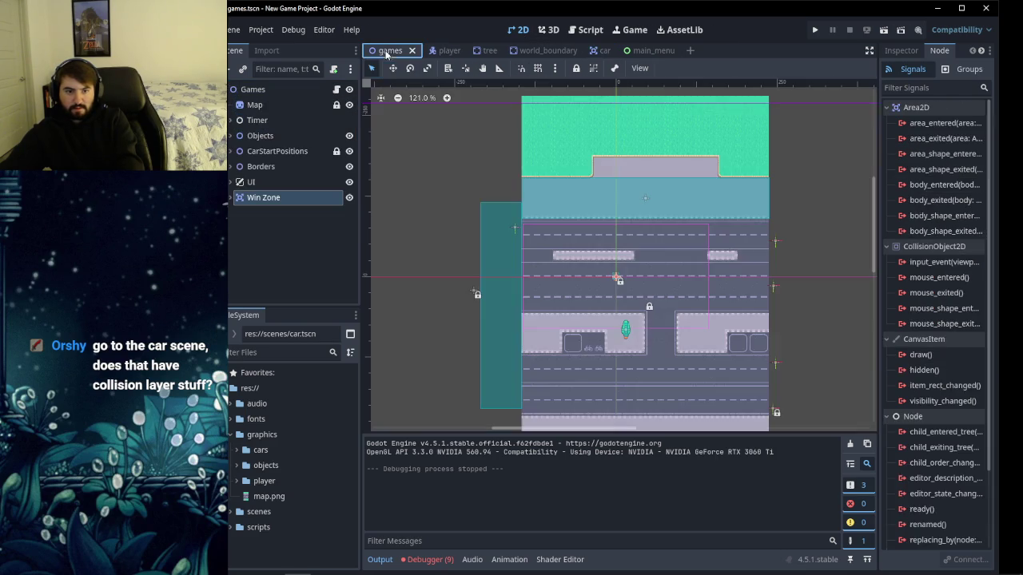
left_click(229, 136)
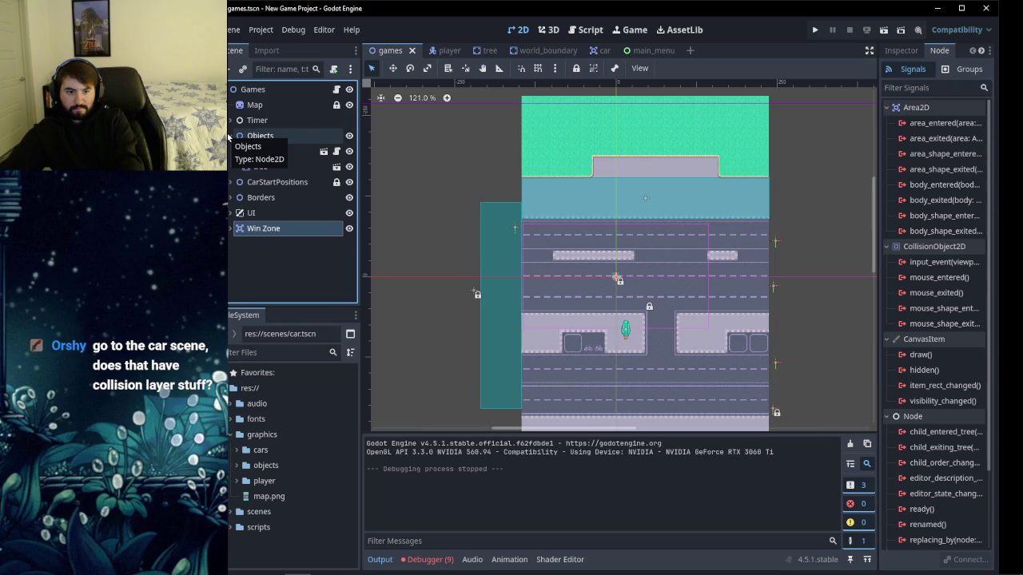
left_click(229, 136)
left_click(230, 182)
left_click(230, 182)
left_click(230, 166)
left_click(230, 166)
left_click(230, 151)
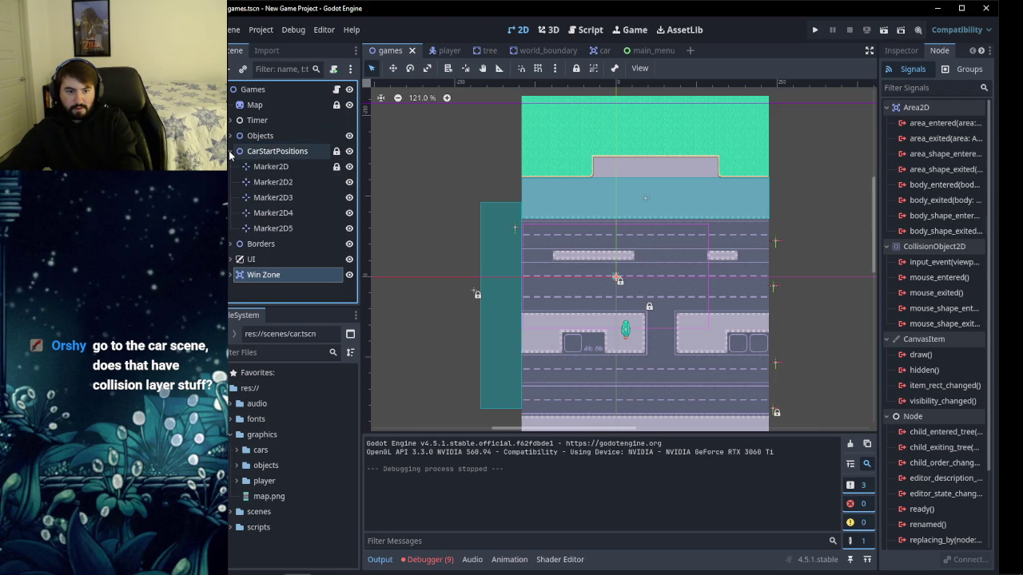
left_click(230, 151)
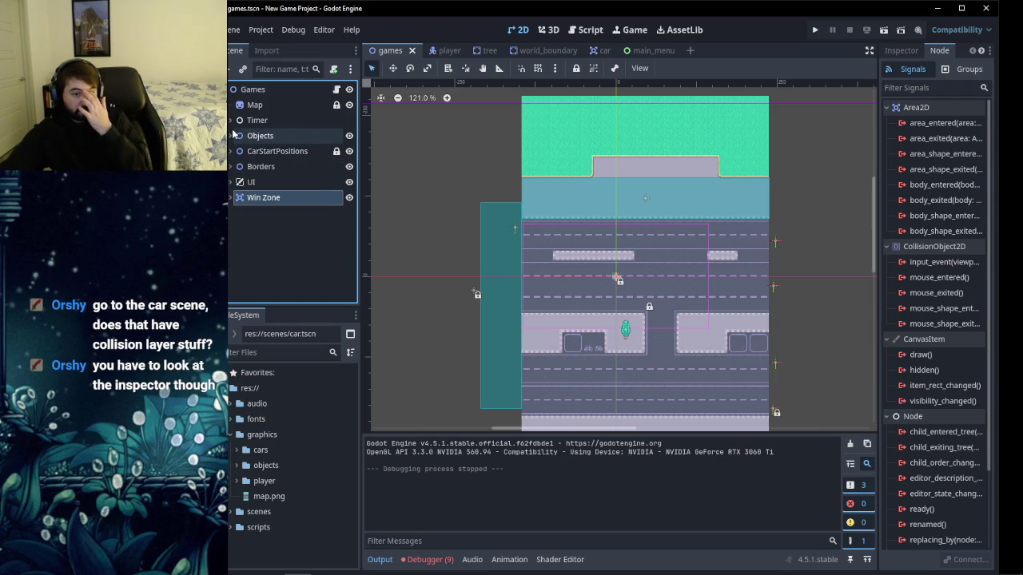
left_click(229, 136)
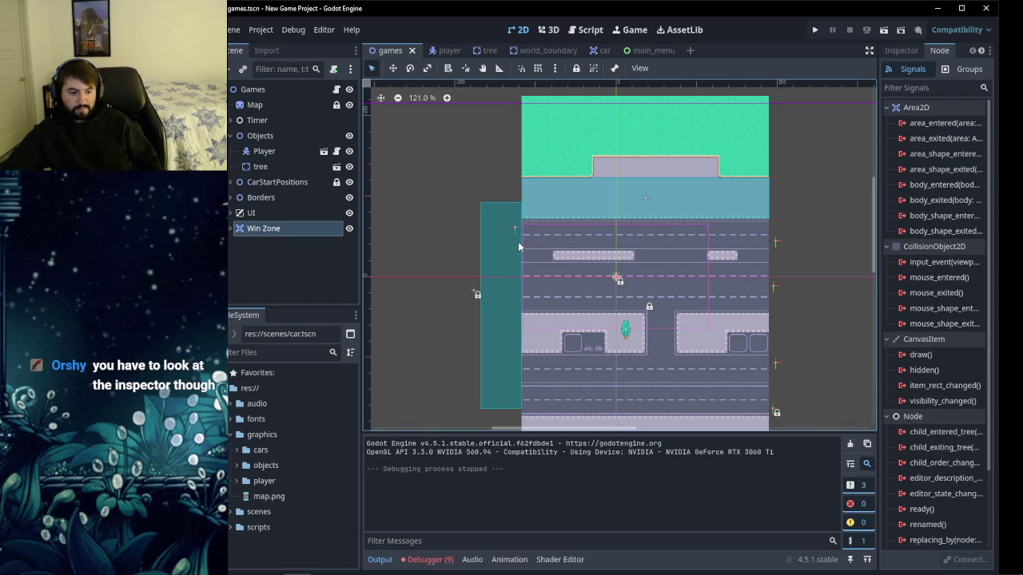
Flip through the player, tree, world_boundary and car scene tabs.
left_click(452, 50)
left_click(485, 50)
left_click(545, 50)
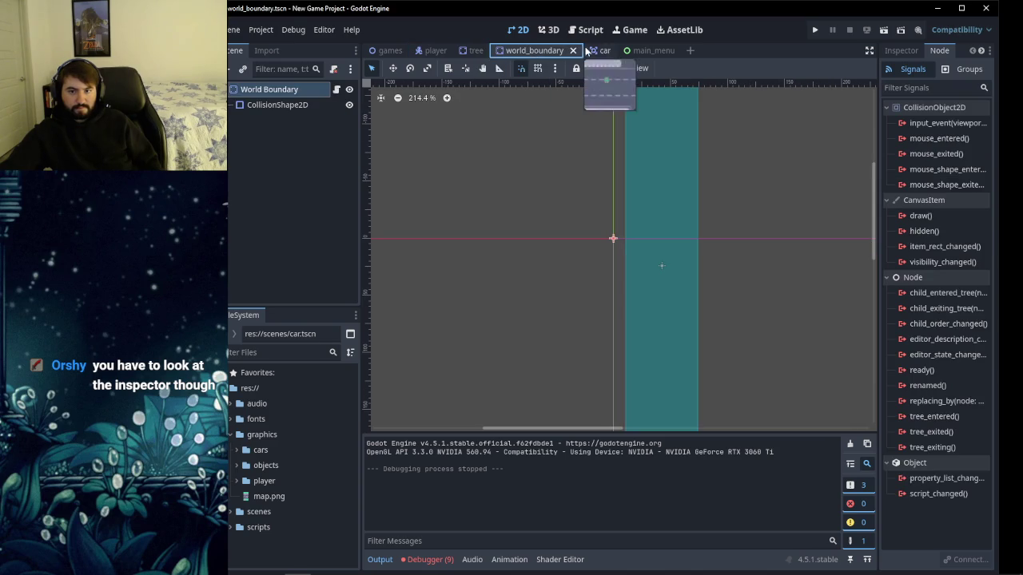
left_click(601, 51)
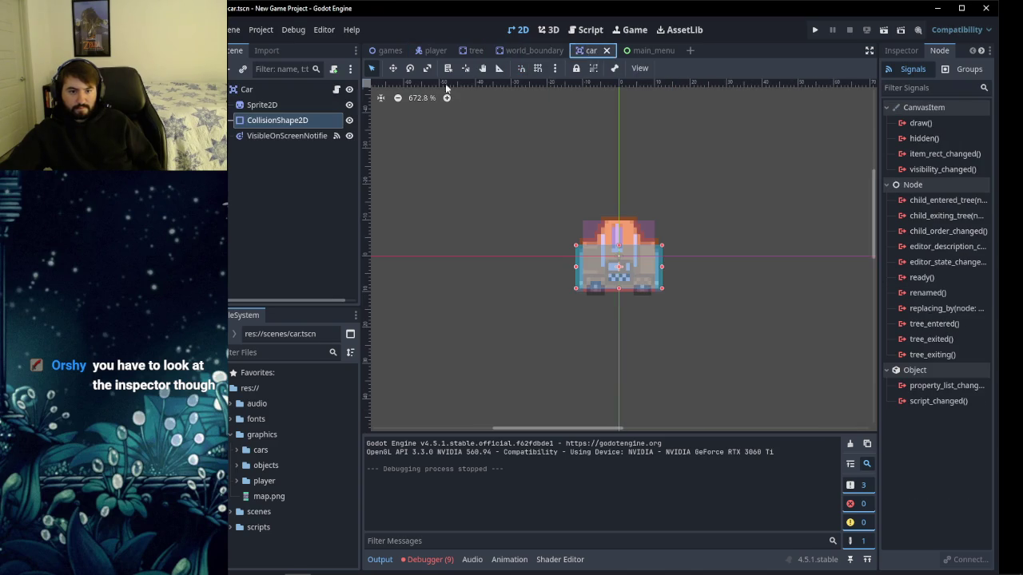
Turn on collision mask layer 2 for the Car root Area2D and save the car scene.
left_click(900, 50)
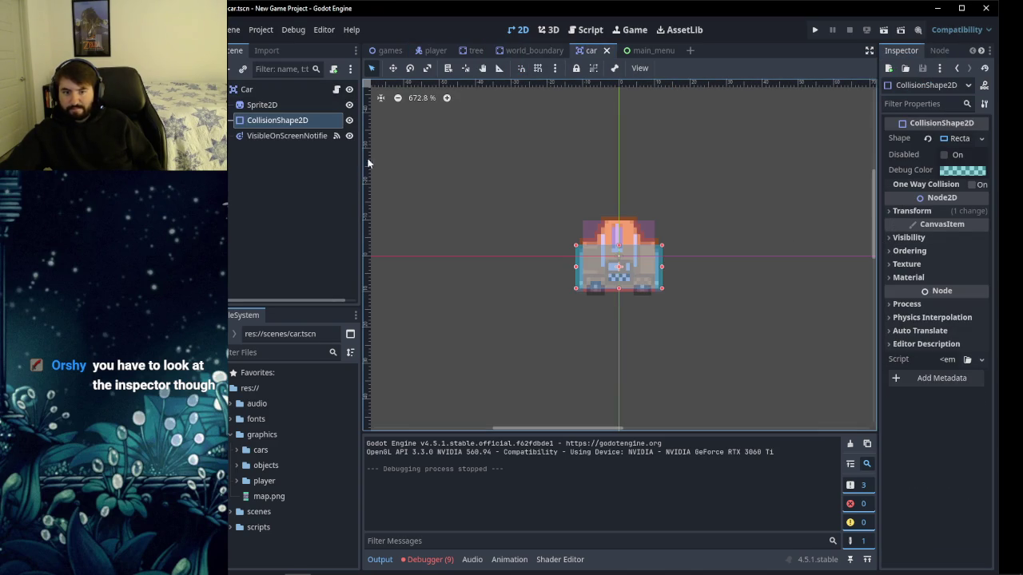
left_click(258, 105)
left_click(256, 89)
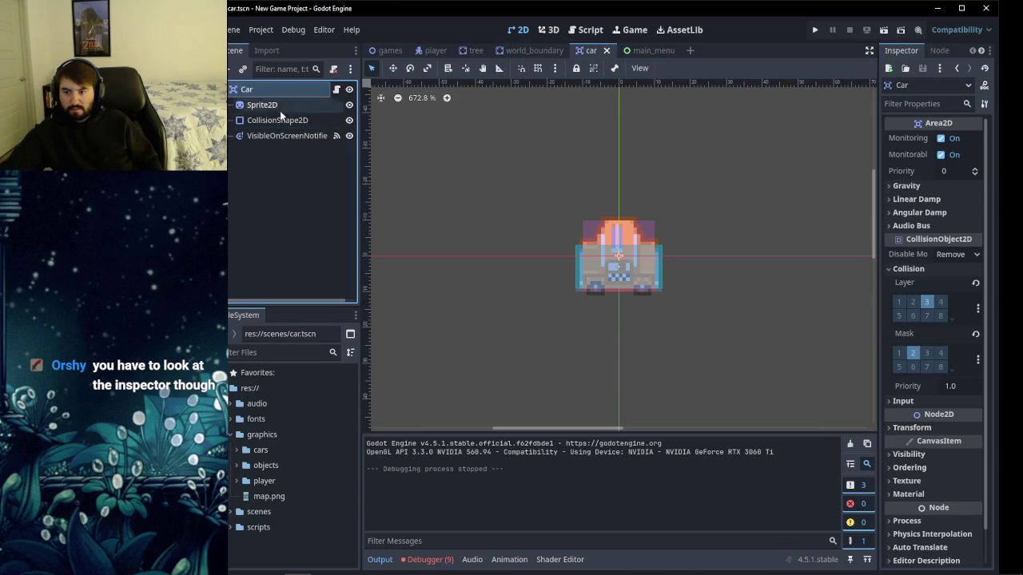
left_click(914, 352)
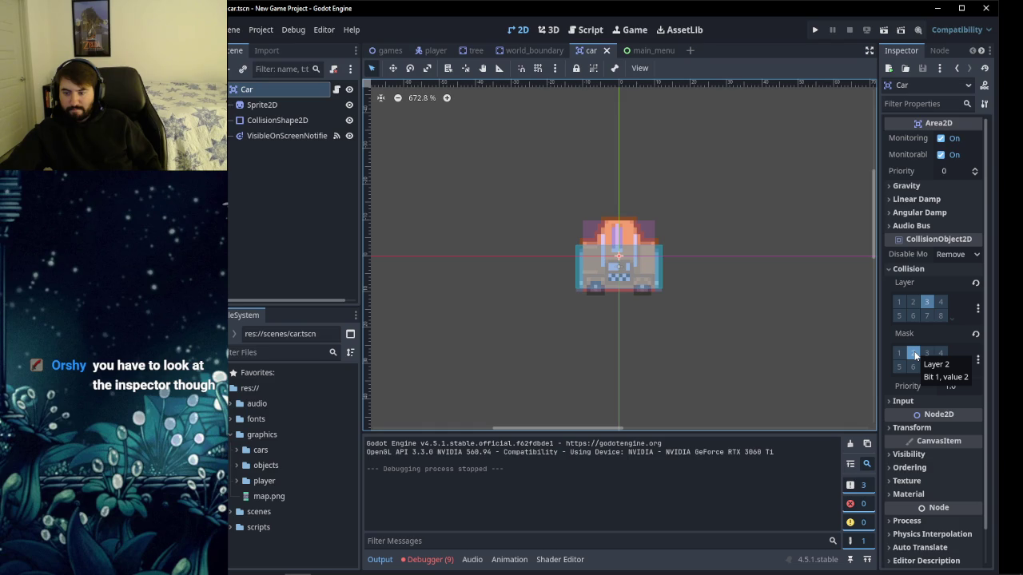
left_click(913, 352)
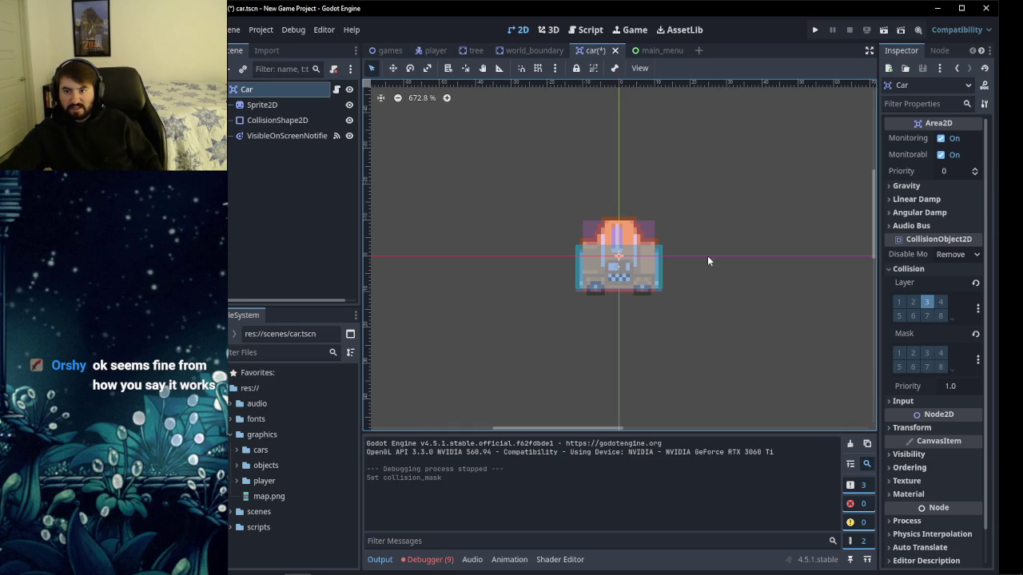
left_click(911, 353)
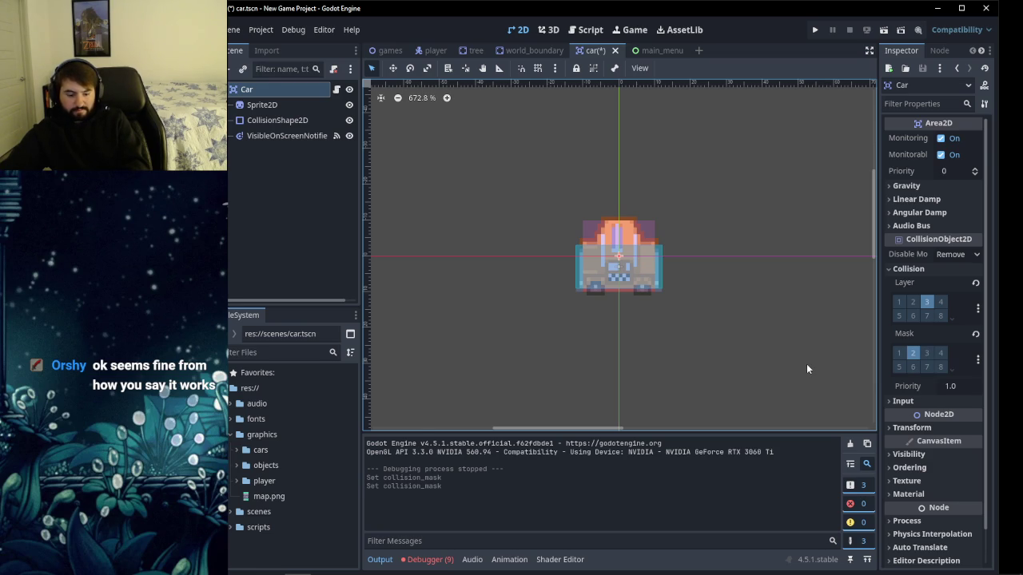
key("ctrl+s")
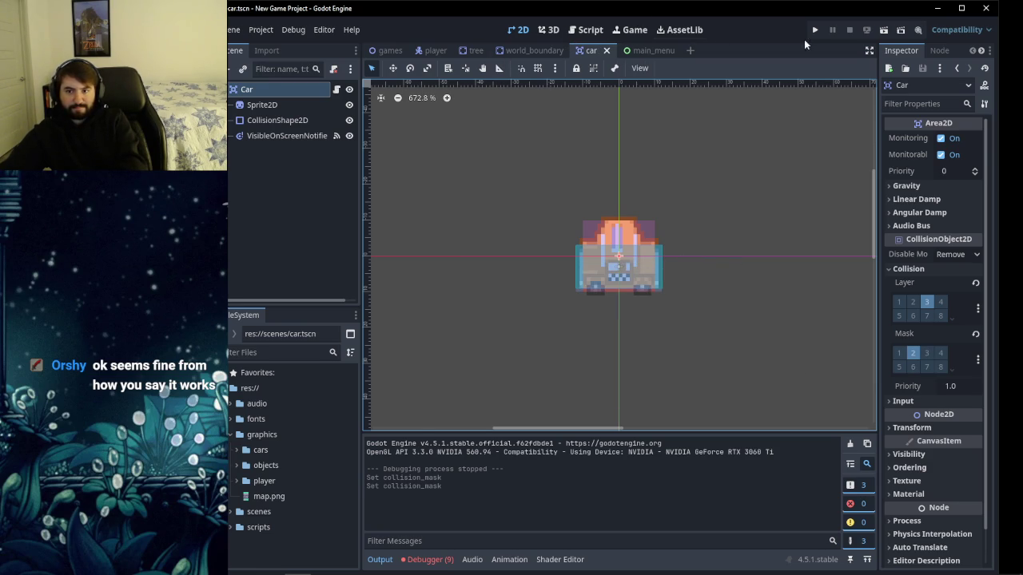
left_click(823, 32)
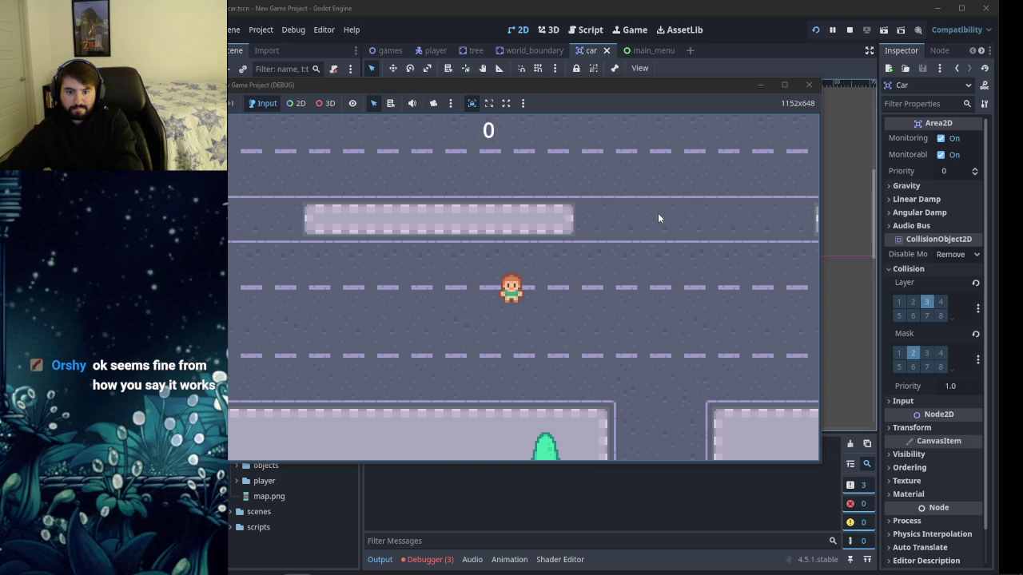
key("Up")
key("Right")
key("Left")
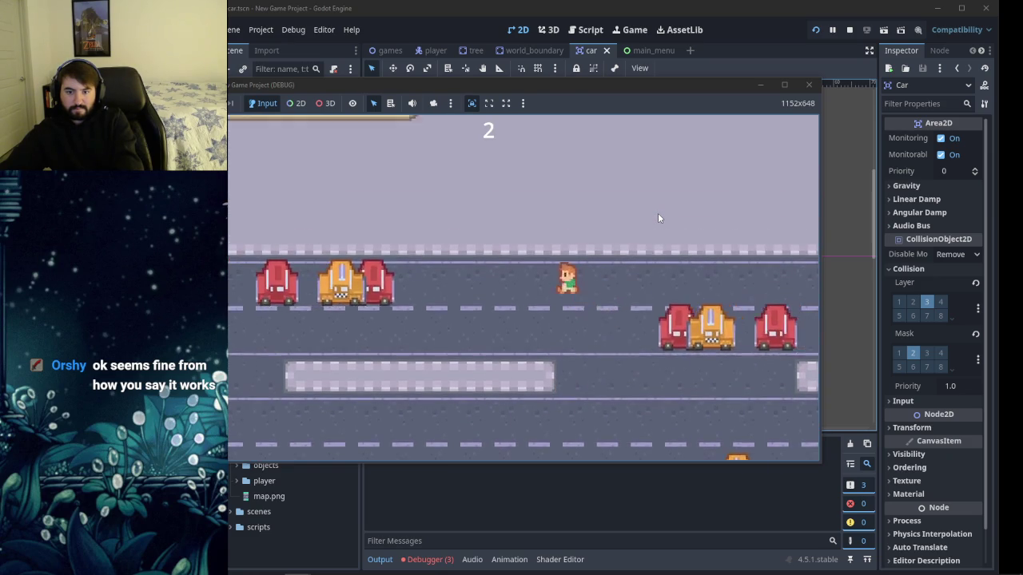
key("Up")
key("Left")
key("Left")
key("Up")
key("Right")
key("Right")
key("Up")
key("Right")
key("Up")
key("Right")
key("Left")
key("Up")
key("Up")
key("Left")
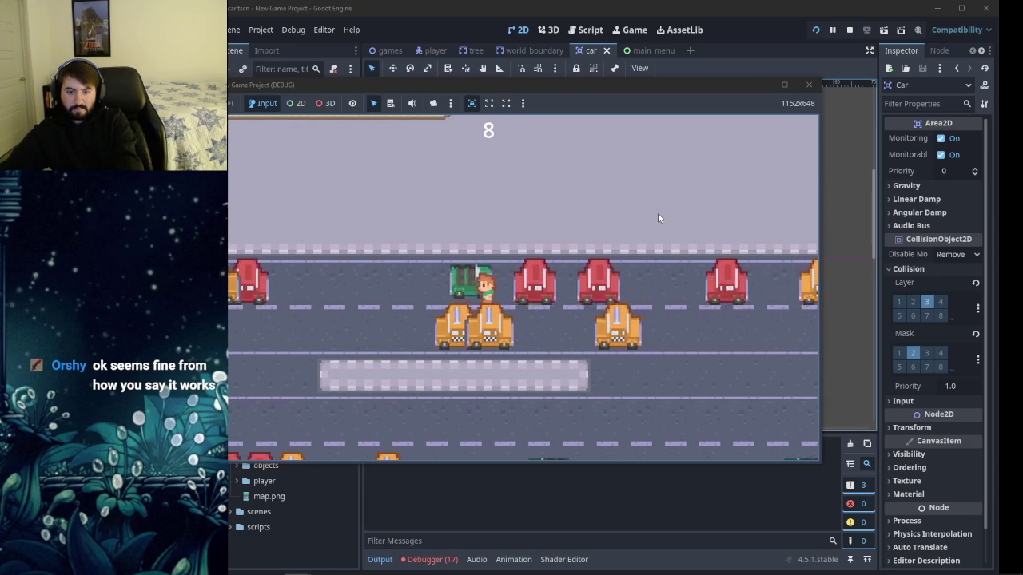
key("Up")
key("Up")
key("Right")
key("Up")
key("Up")
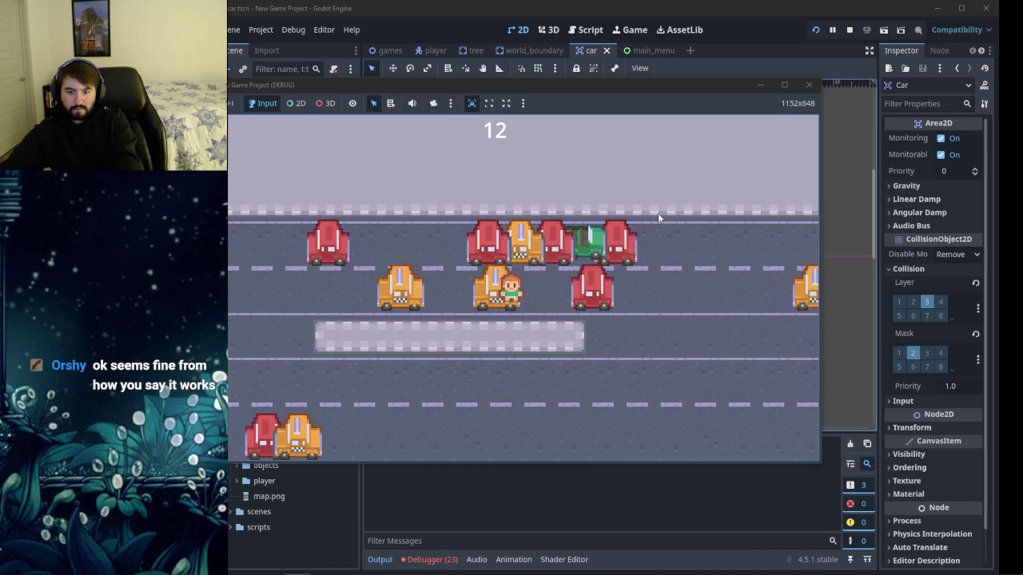
key("Up")
key("Up")
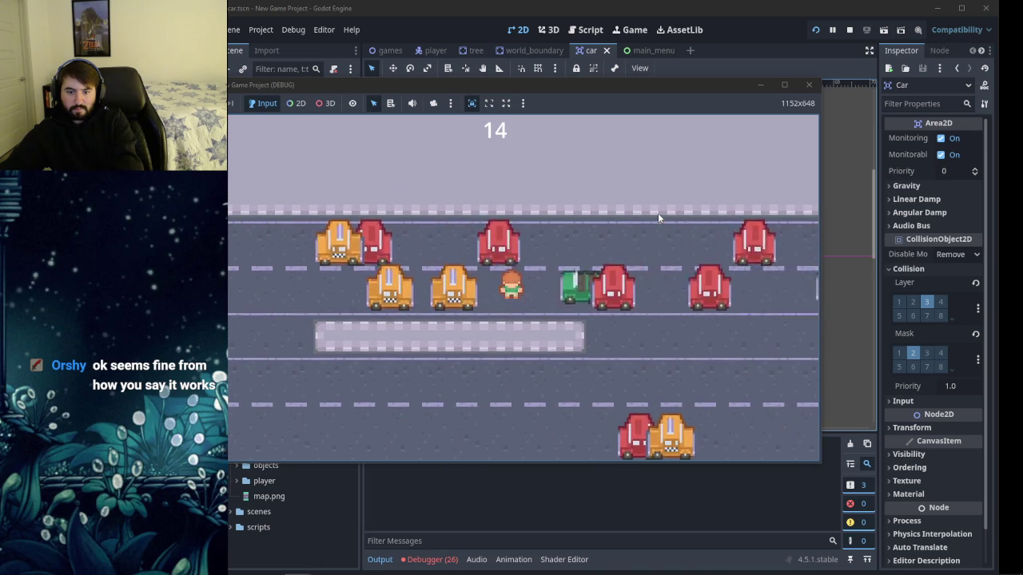
key("Up")
key("Up")
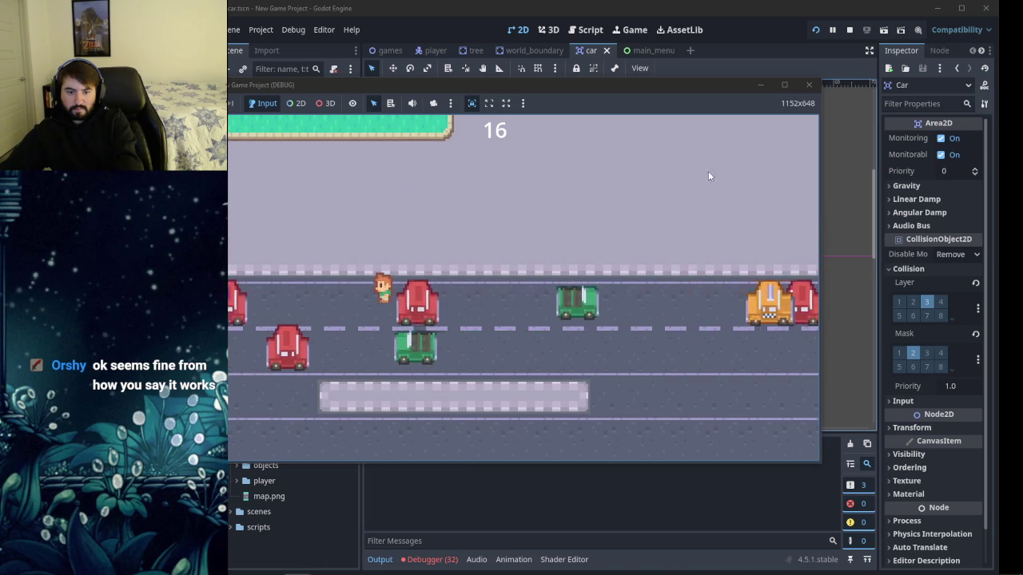
left_click(809, 85)
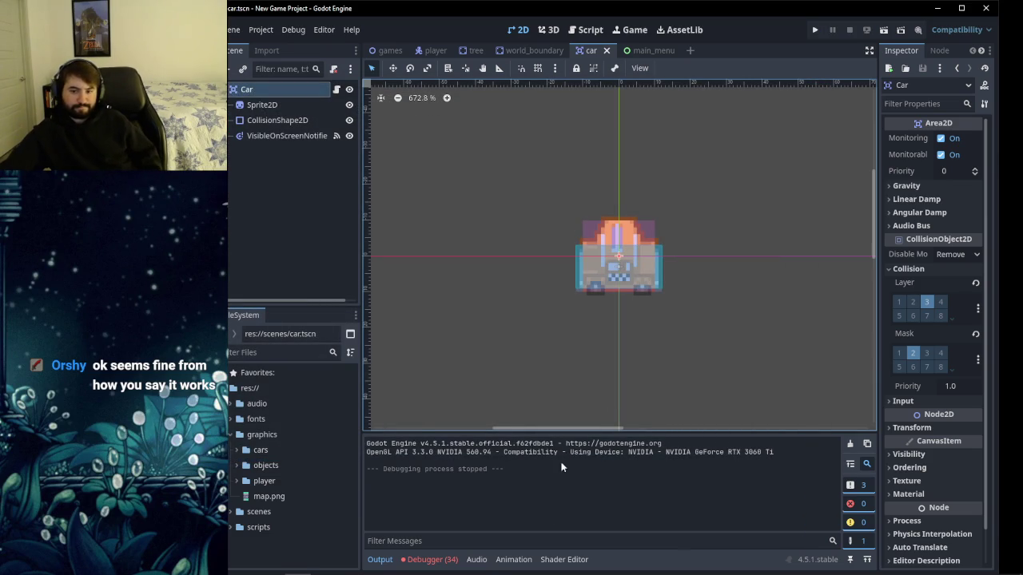
left_click(912, 355)
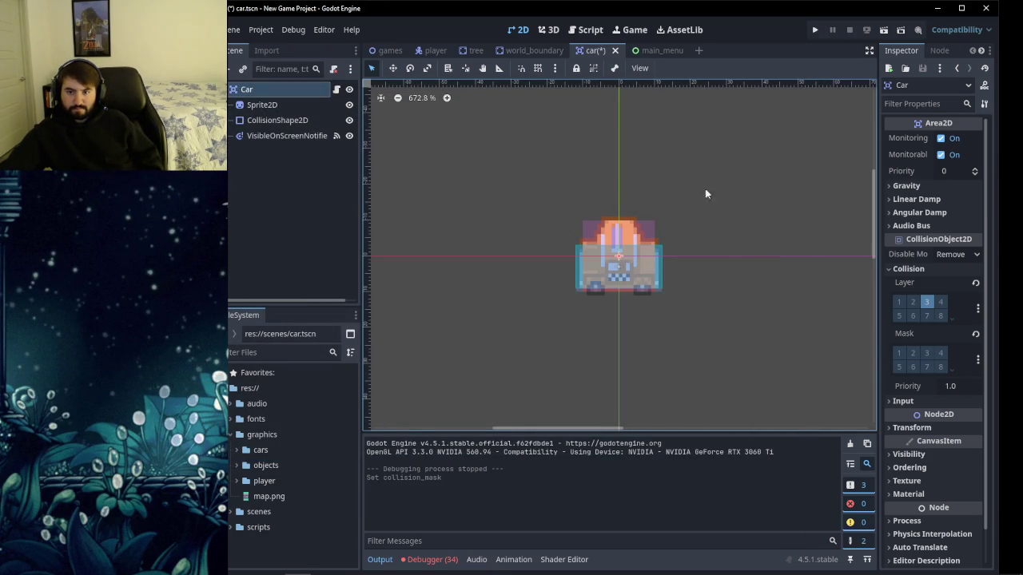
Run the game with F5, hop the player up four lanes, then close it and view games.gd.
key("F5")
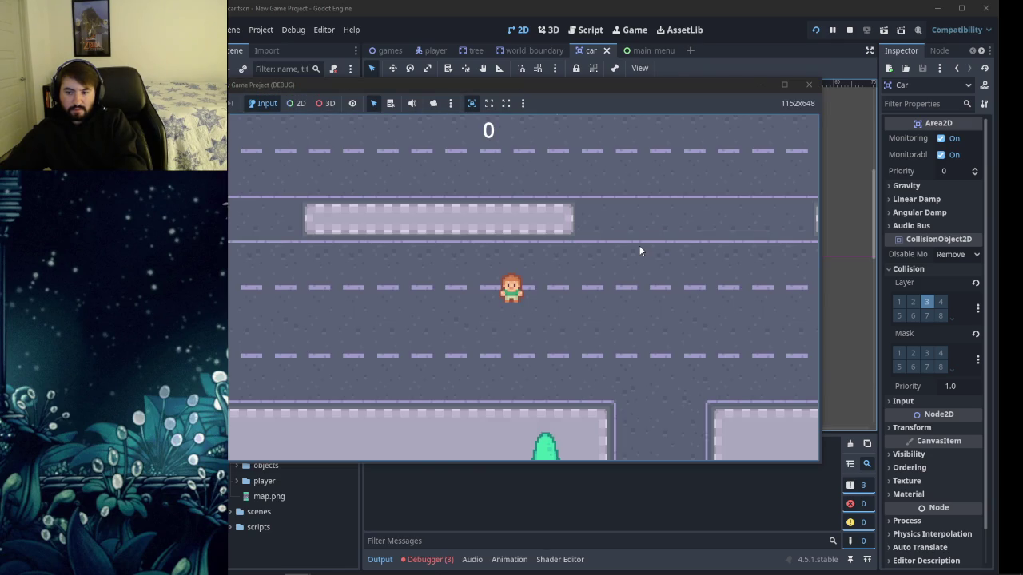
key("Up")
key("Up")
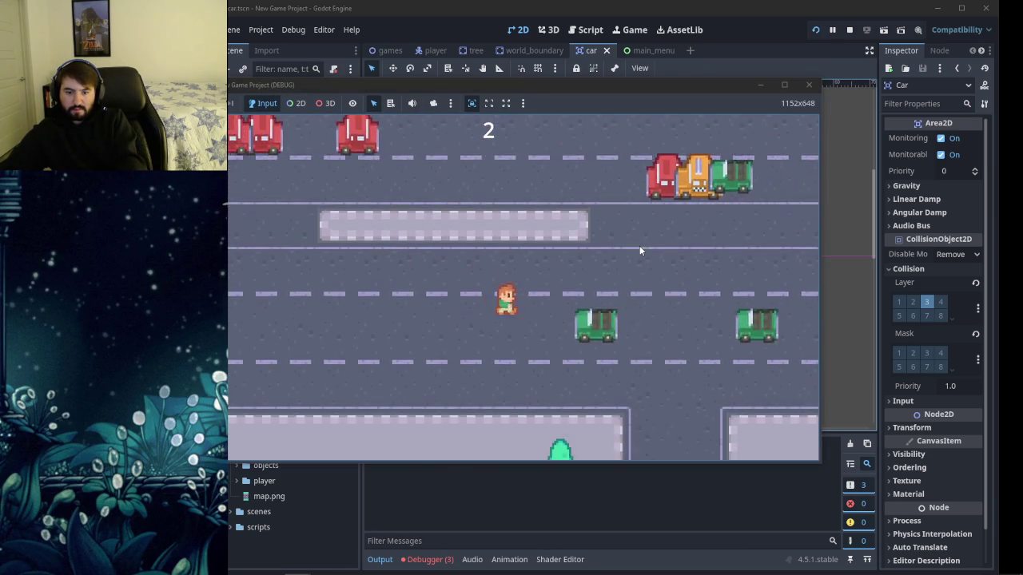
key("Up")
key("Up")
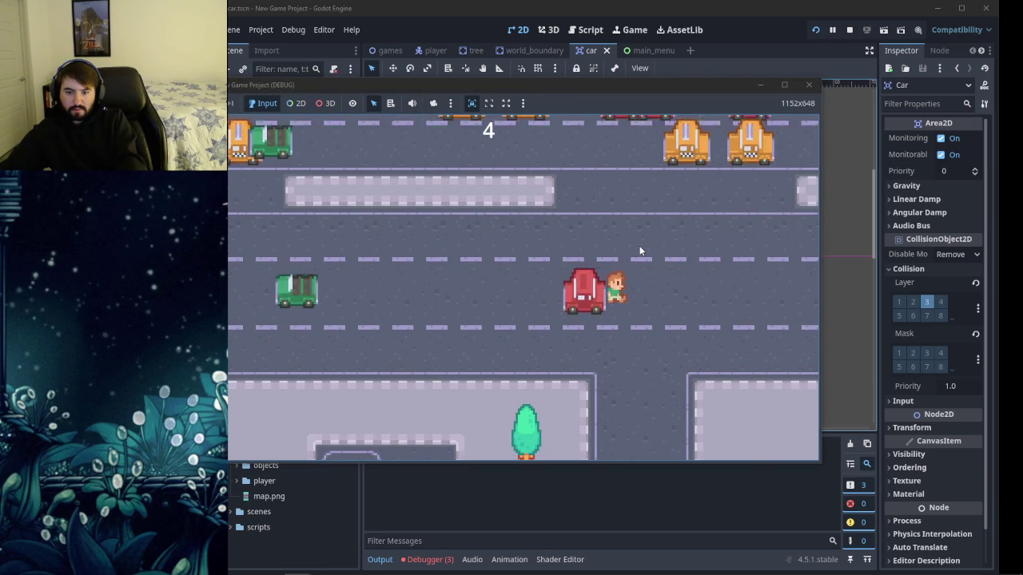
key("Up")
key("Up")
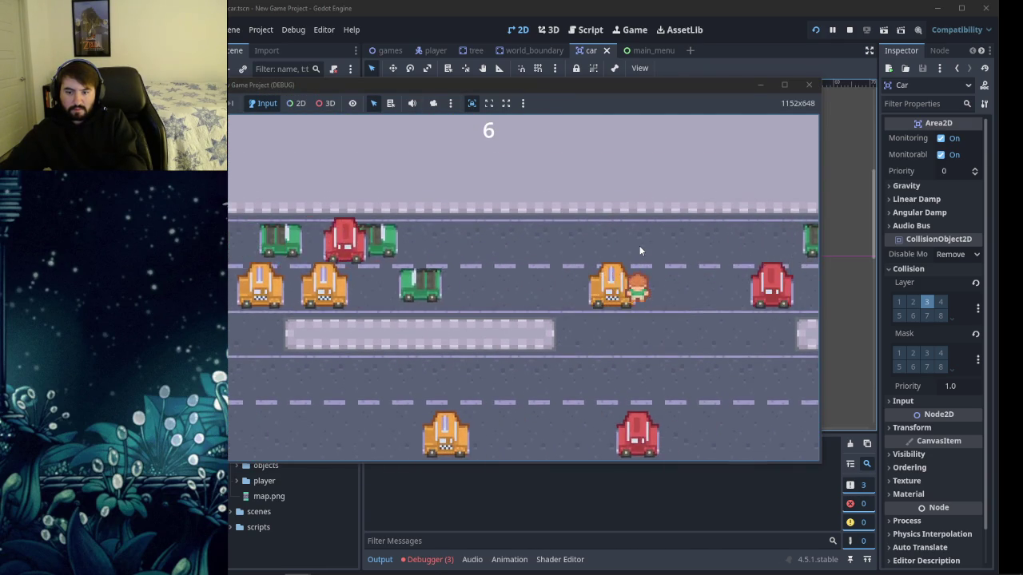
key("Up")
key("Up")
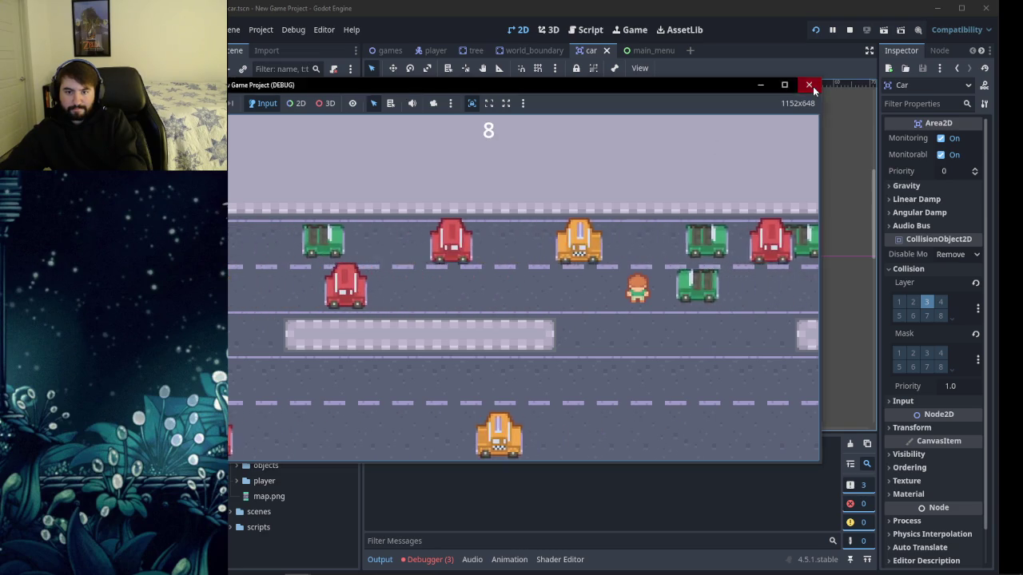
left_click(809, 84)
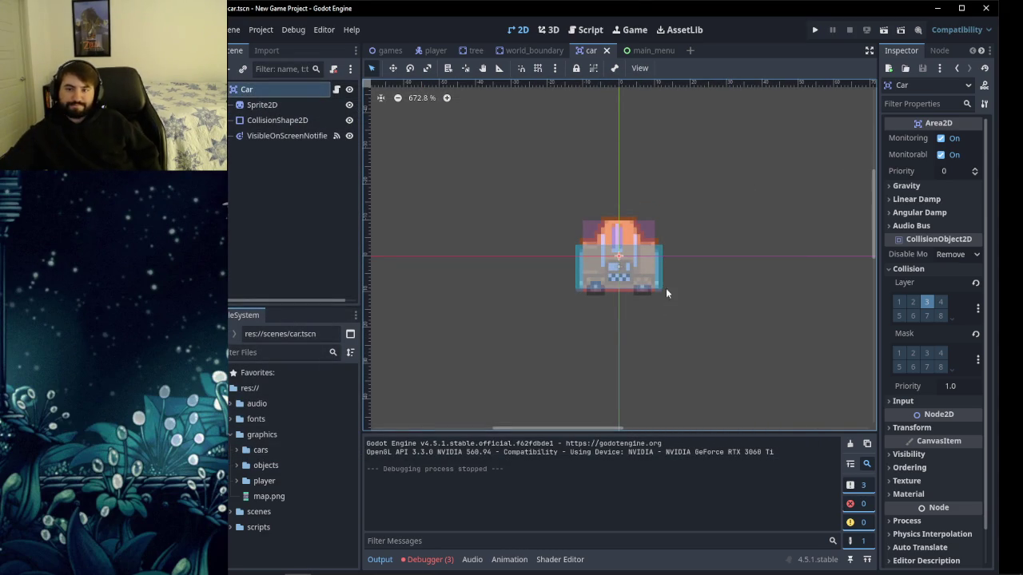
left_click(588, 30)
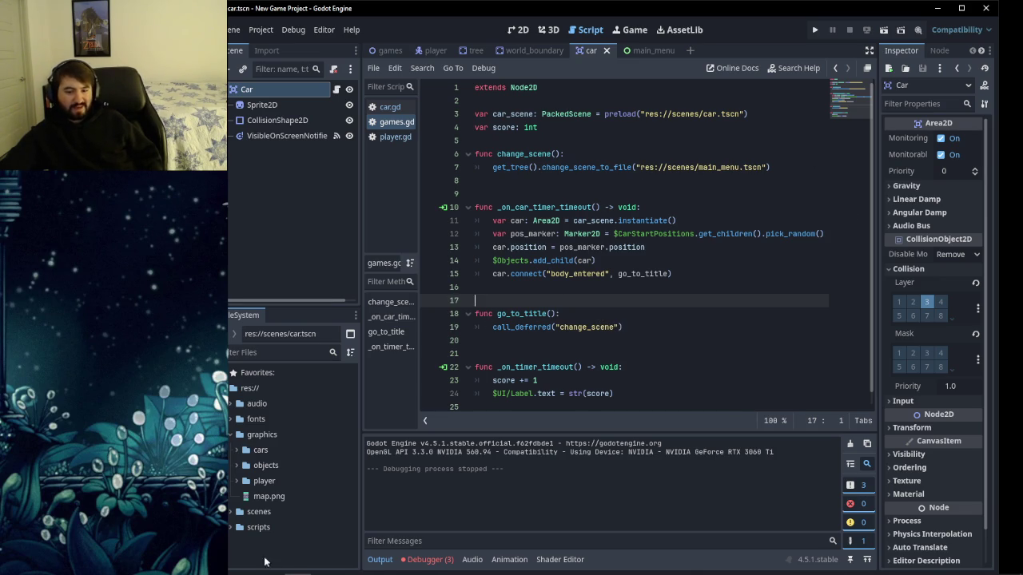
Bring the YouTube tutorial browser window to the front.
left_click(298, 564)
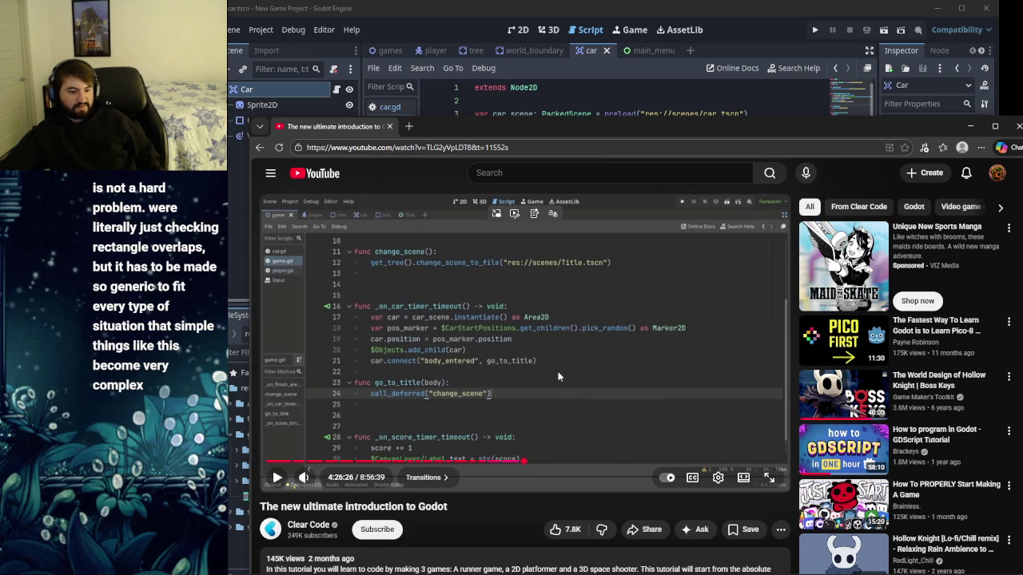
Play the tutorial past the go_to_title code to the title-screen exercise, then switch back to Godot.
left_click(520, 315)
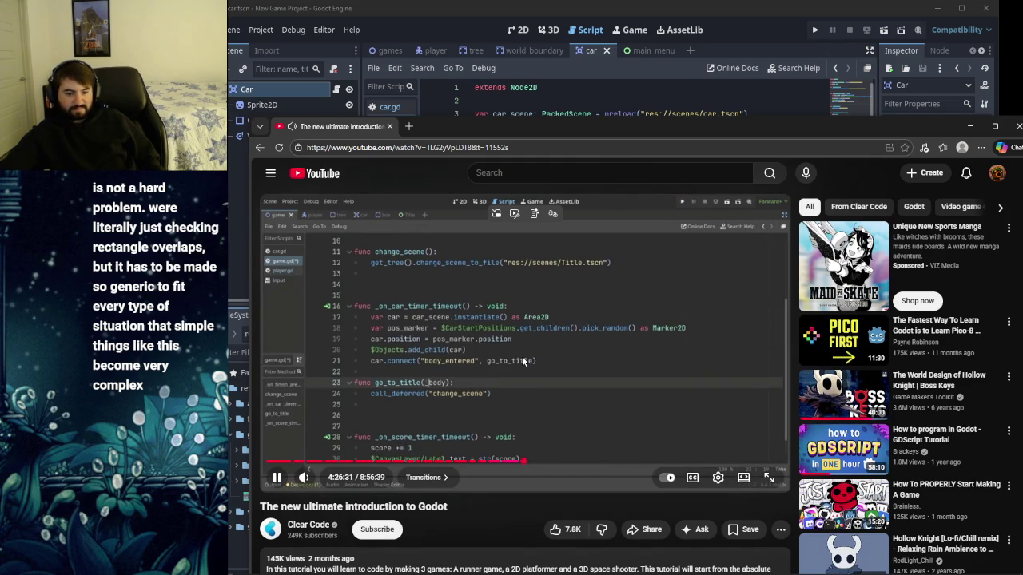
left_click(523, 361)
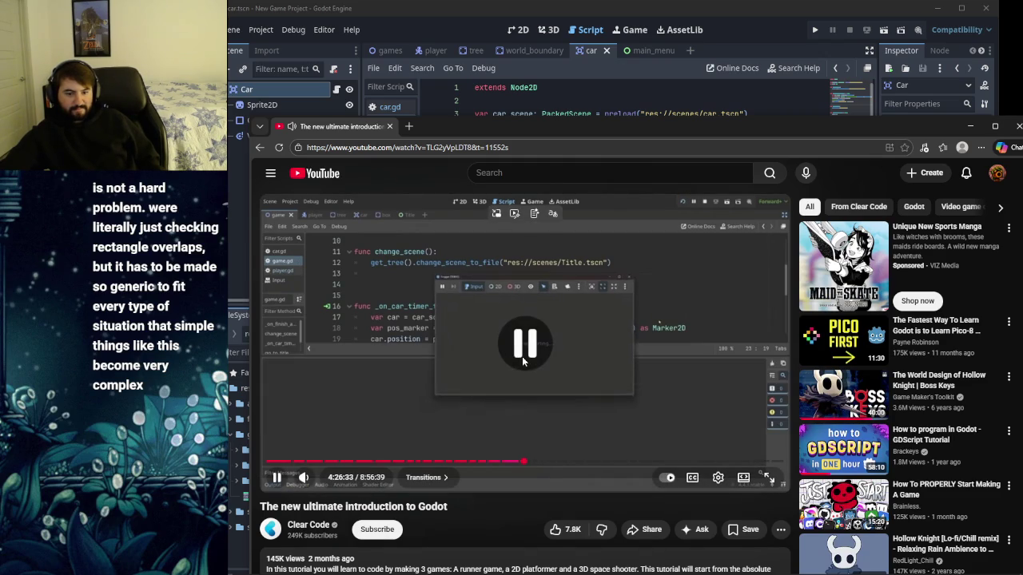
mouse_move(553, 136)
left_mouse_down()
mouse_move(553, 562)
mouse_move(552, 375)
mouse_move(545, 397)
mouse_move(505, 131)
left_mouse_up()
left_click(498, 412)
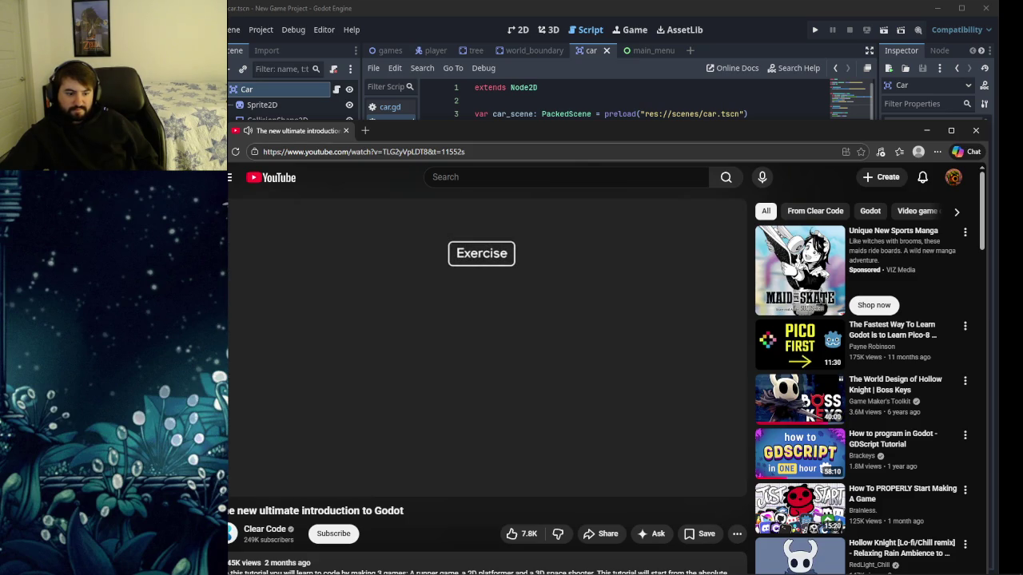
left_click(615, 348)
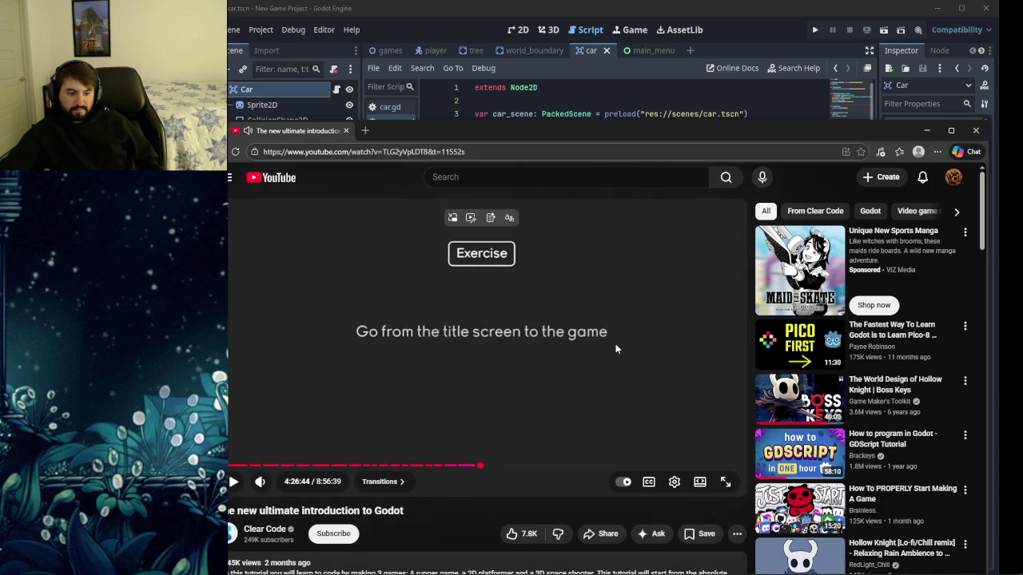
left_click(614, 347)
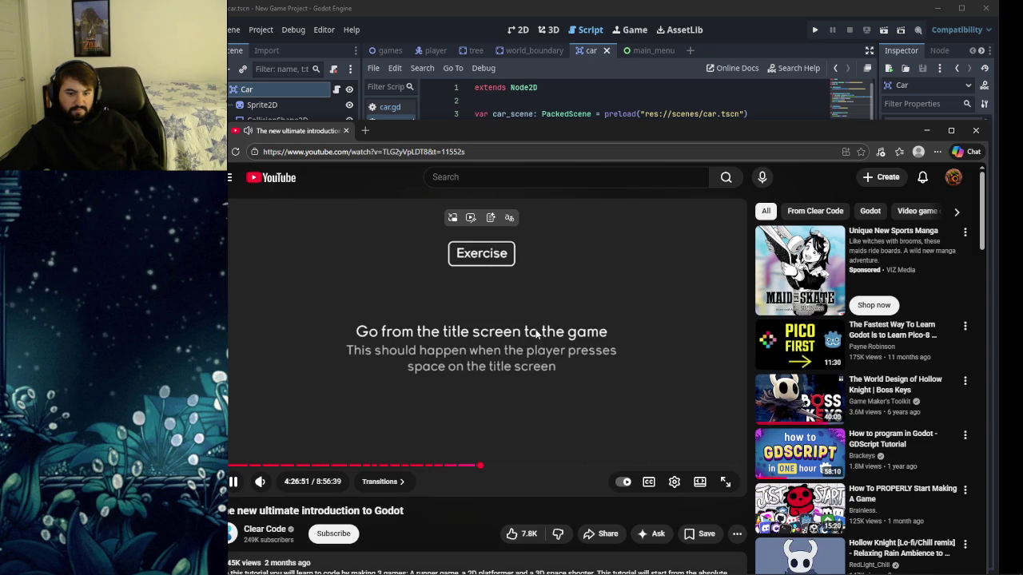
left_click(538, 334)
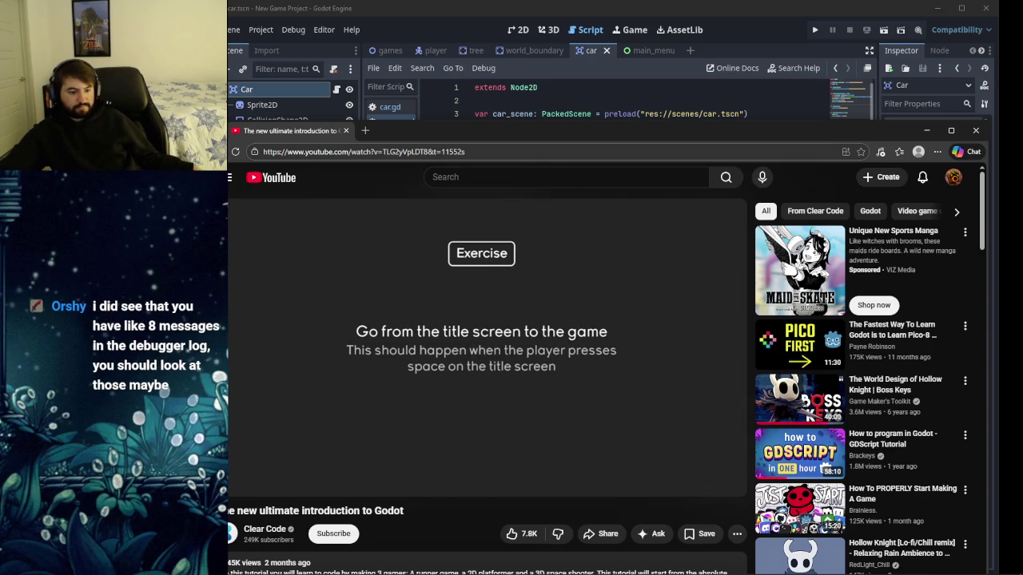
key("alt+Tab")
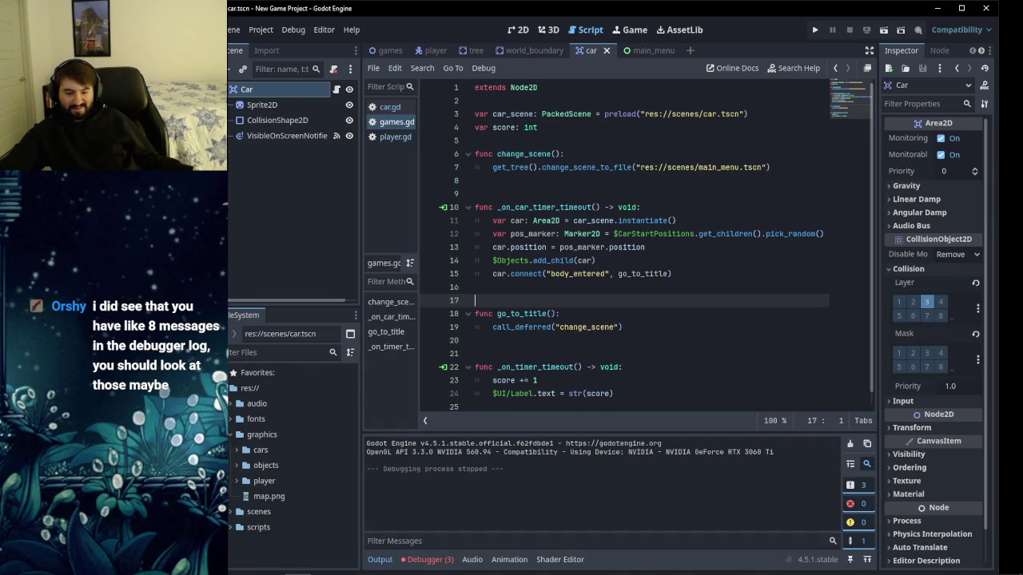
List the three debugger errors about missing res://world_boundary.gd, then open the games scene.
left_click(427, 559)
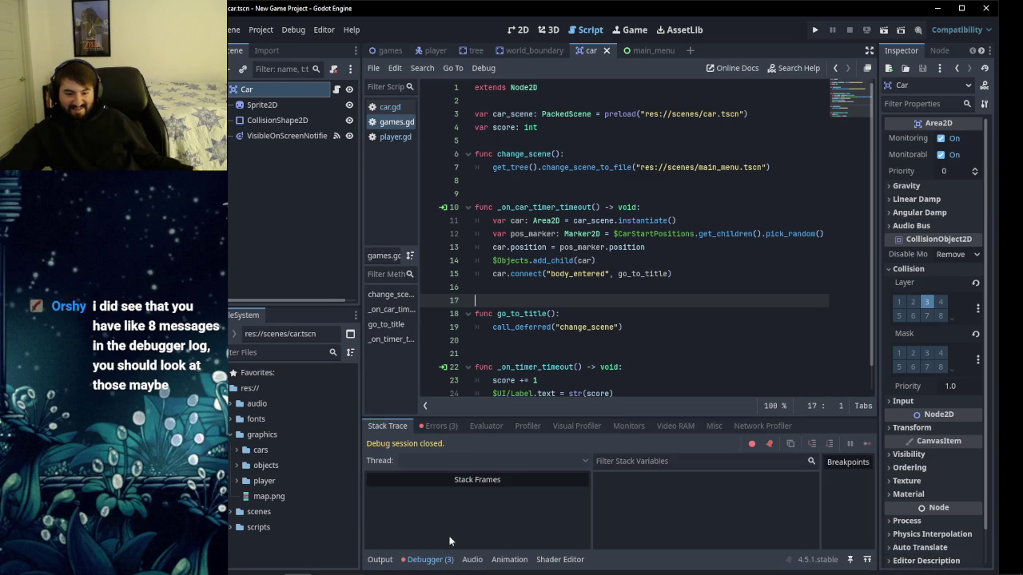
left_click(440, 426)
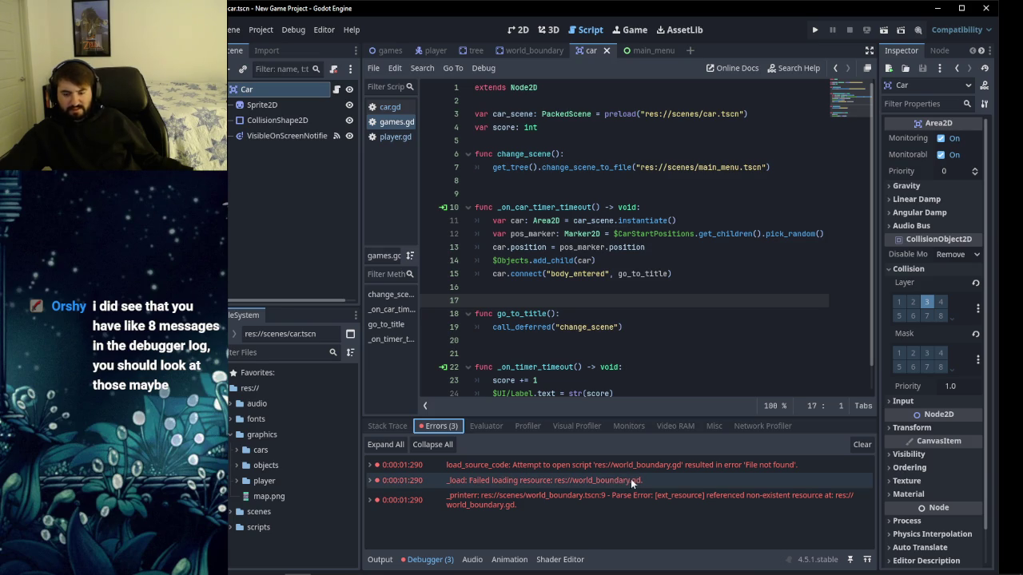
left_click(390, 52)
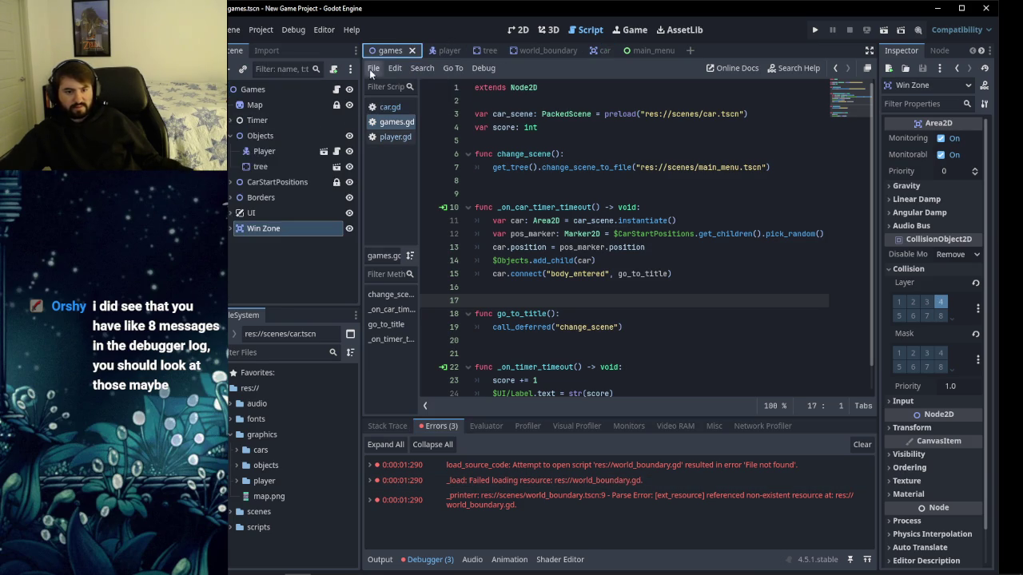
Delete the Borders node with its World Boundary child and save the games scene.
left_click(230, 198)
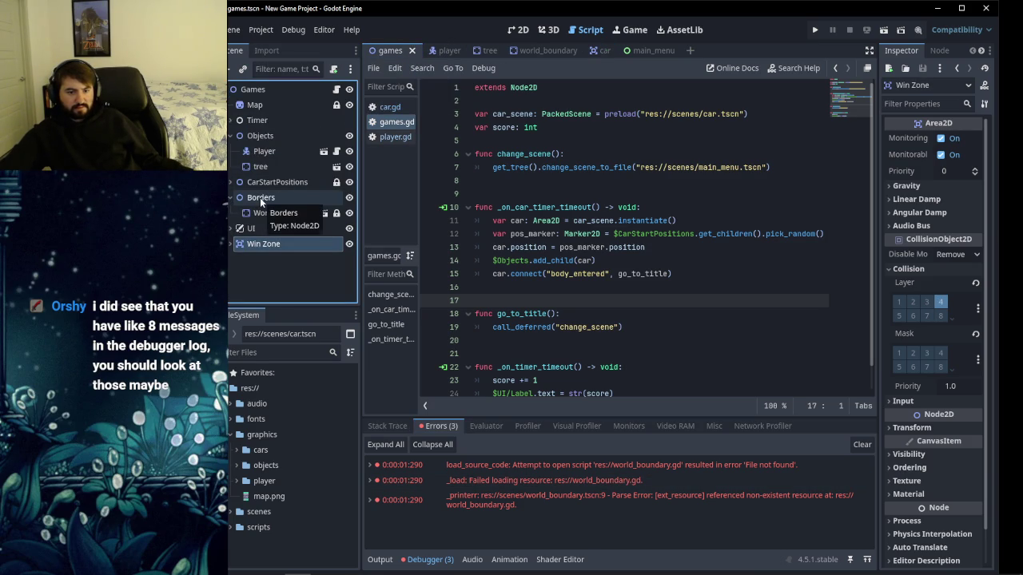
right_click(259, 198)
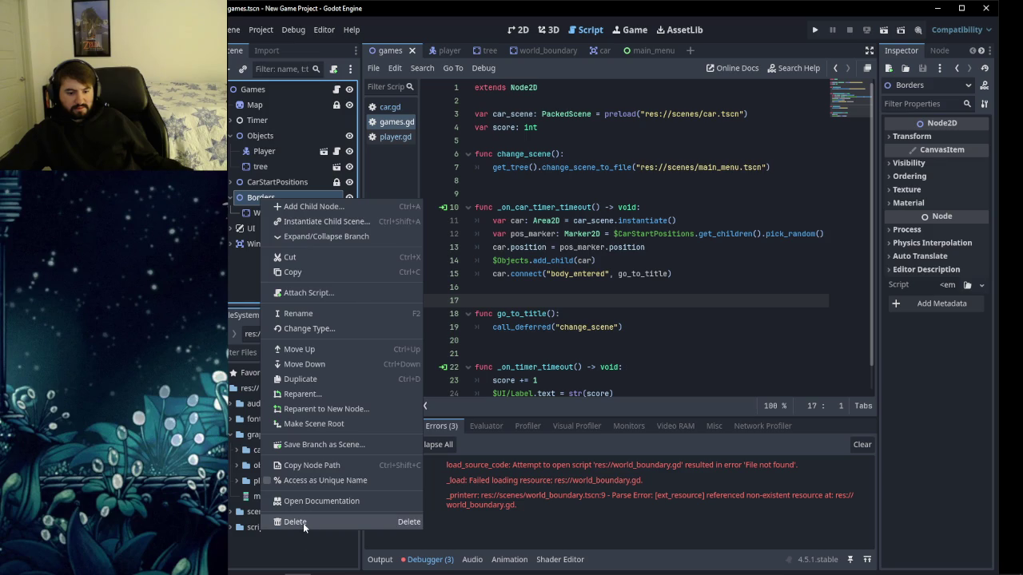
left_click(303, 522)
left_click(475, 298)
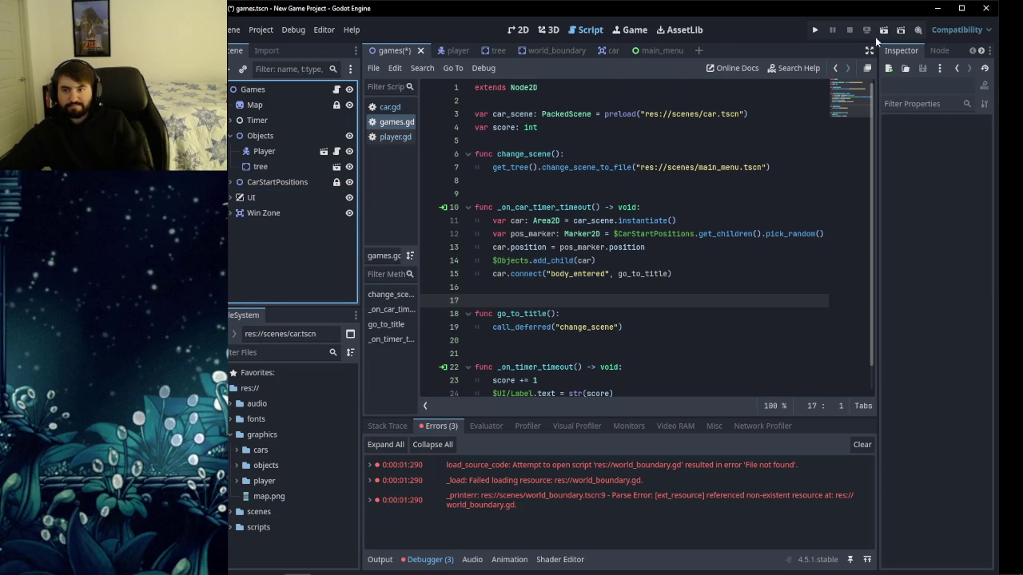
key("ctrl+s")
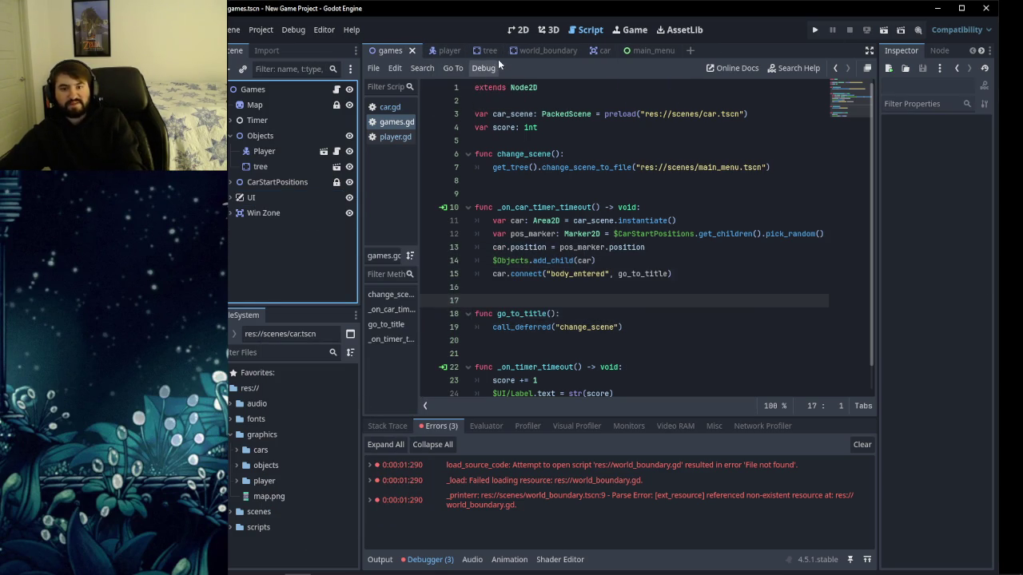
Playtest the game, moving the player up and right, then close the game window.
left_click(515, 31)
left_click(814, 30)
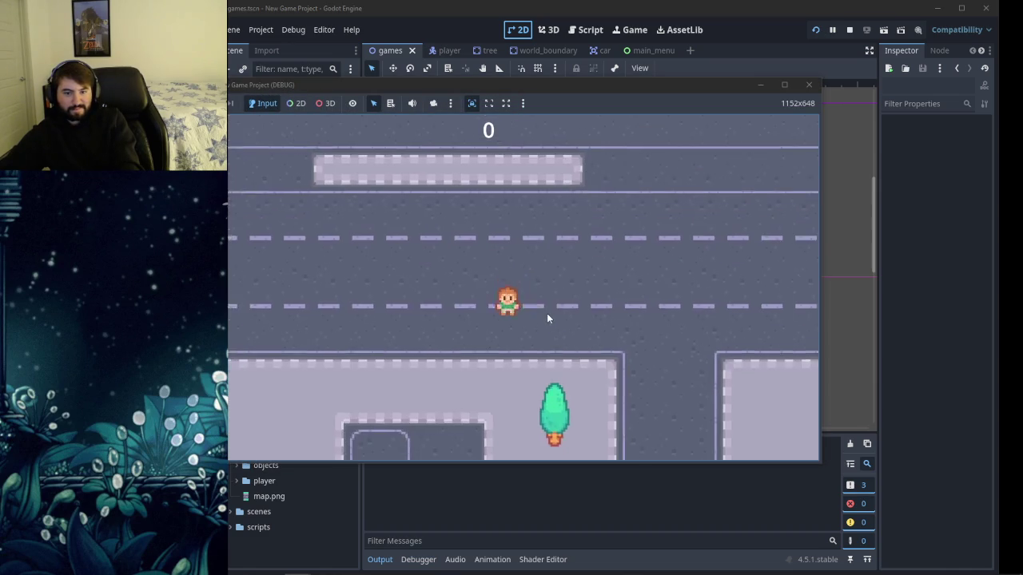
key("Up")
key("Right")
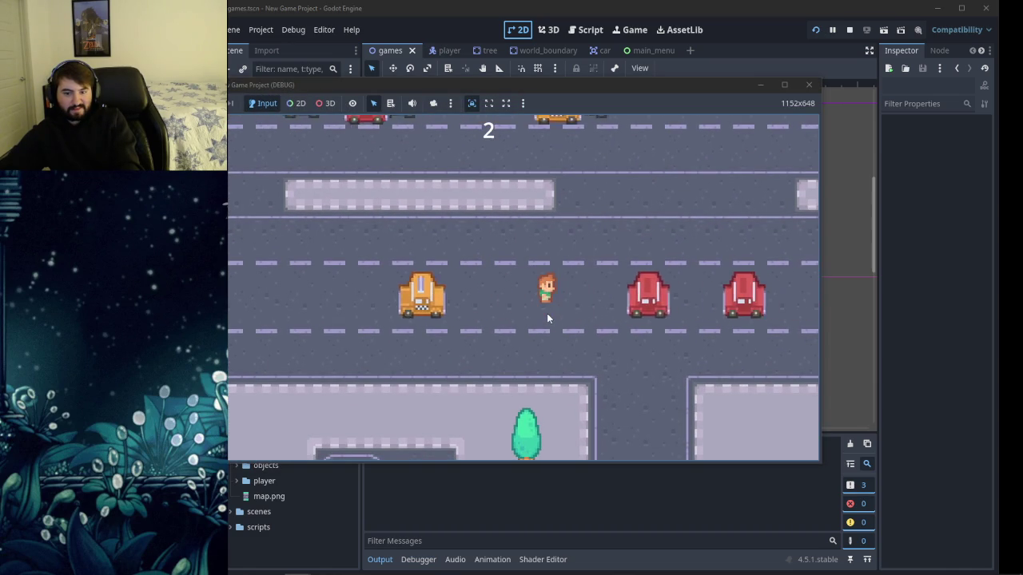
key("Up")
key("Up")
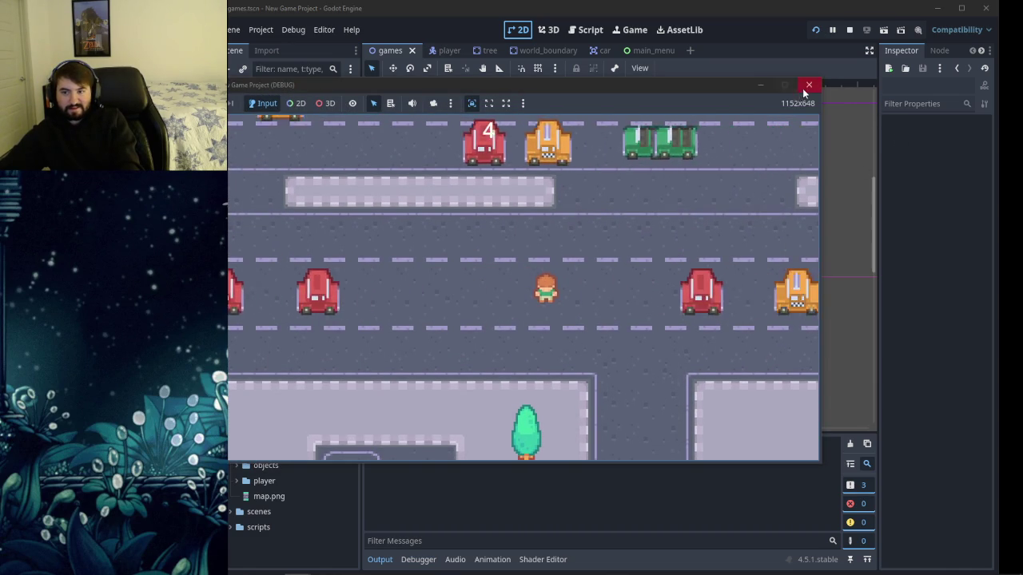
left_click(807, 85)
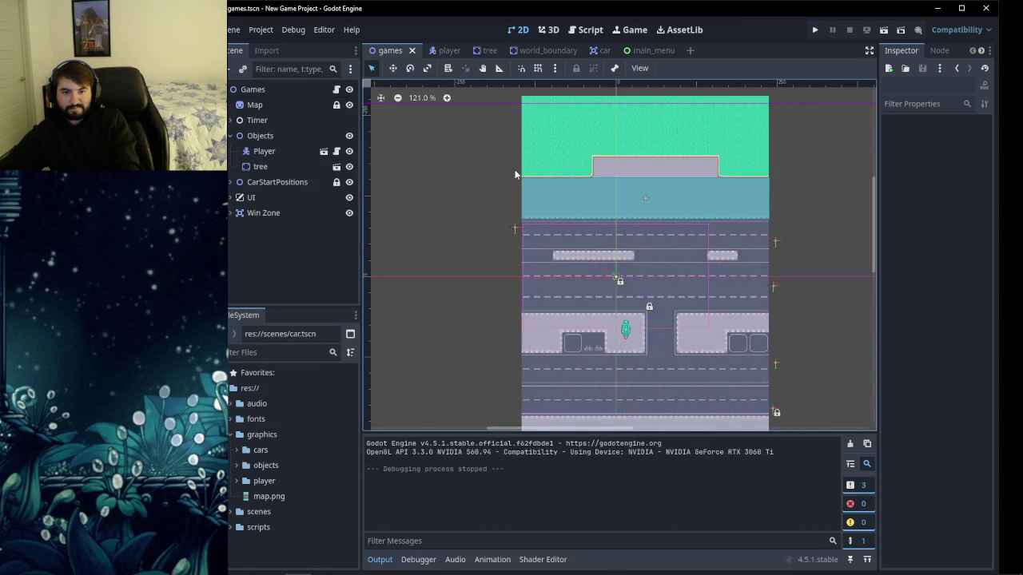
Play a moment of the YouTube tutorial, pause it, and return to games.gd in Godot.
left_click(272, 570)
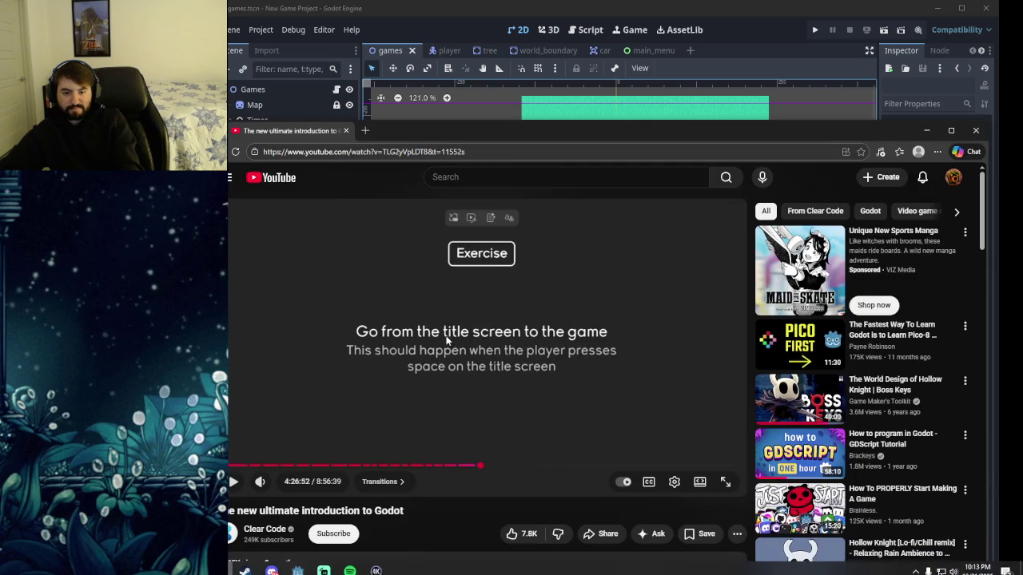
left_click(496, 276)
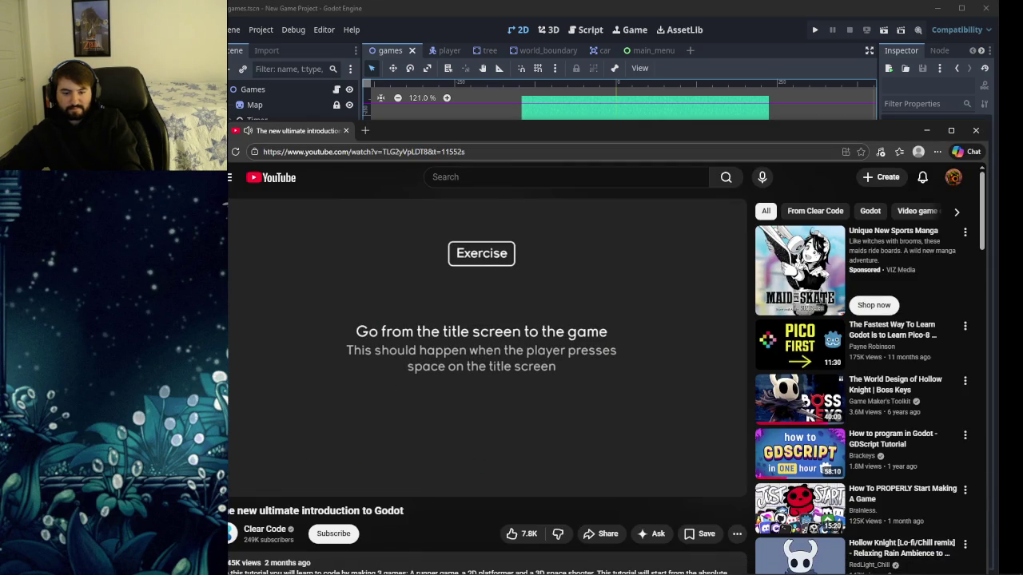
left_click(492, 343)
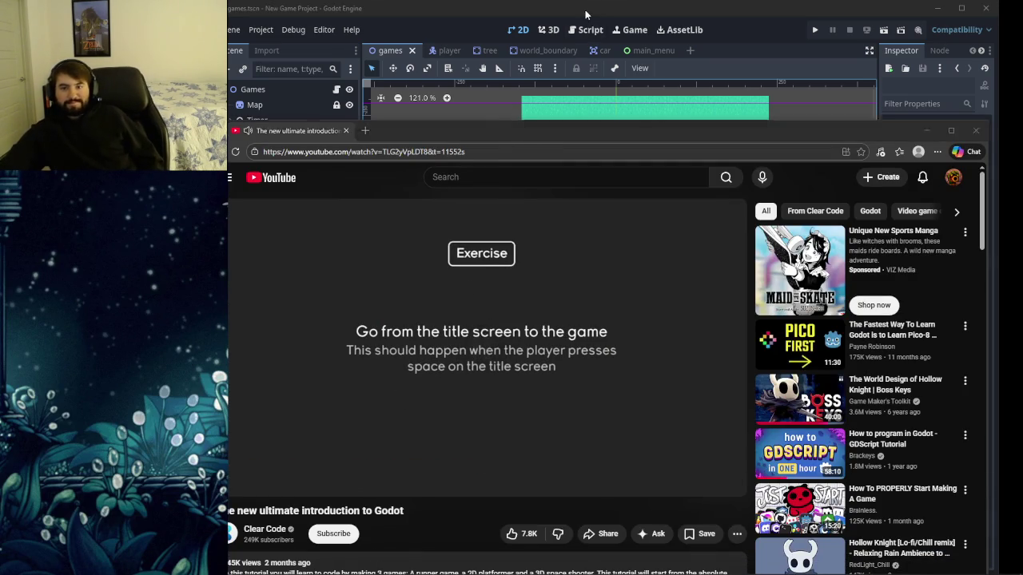
left_click(589, 29)
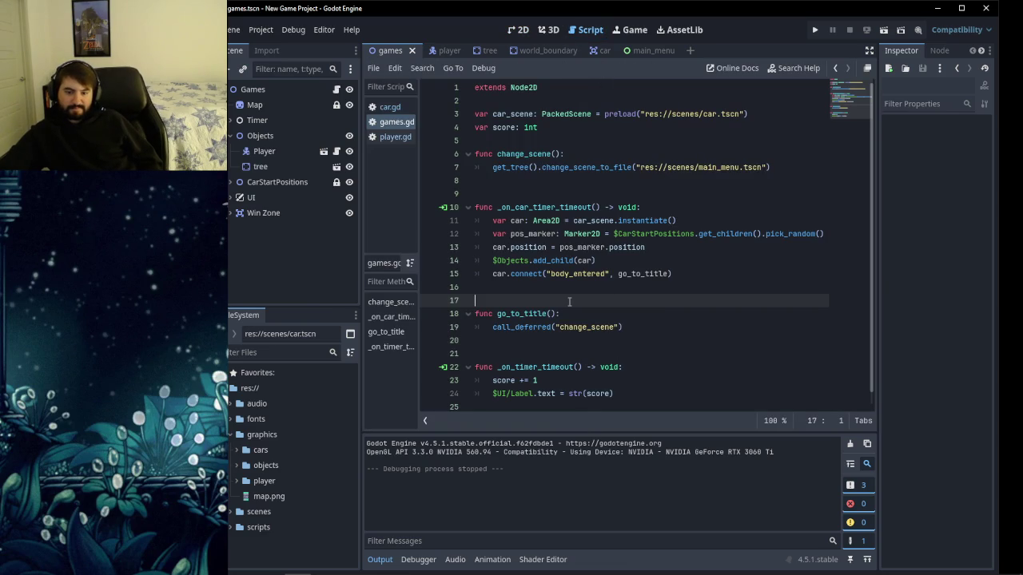
Bring the Godot tutorial video back in front from the taskbar.
mouse_move(297, 564)
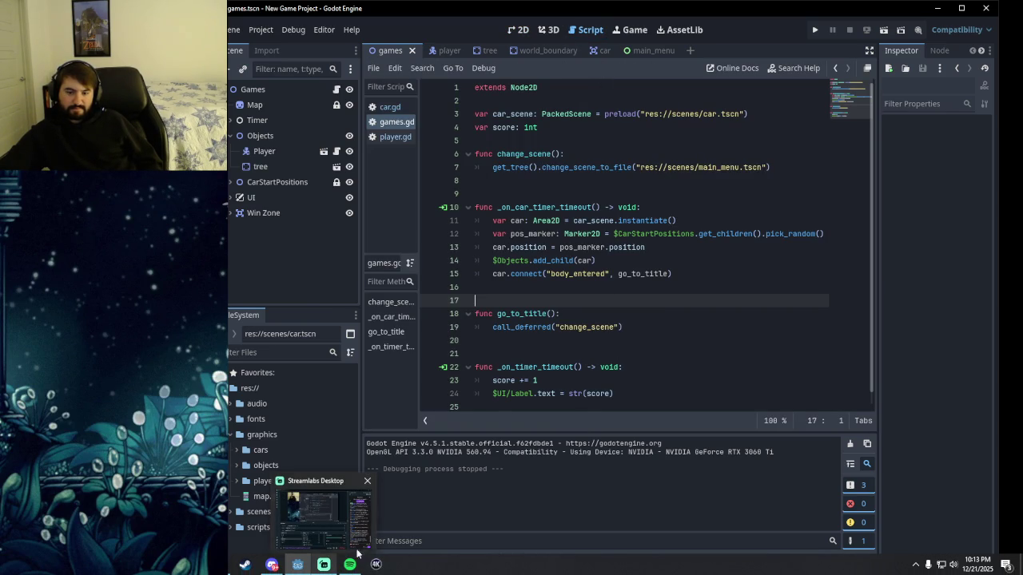
mouse_move(229, 566)
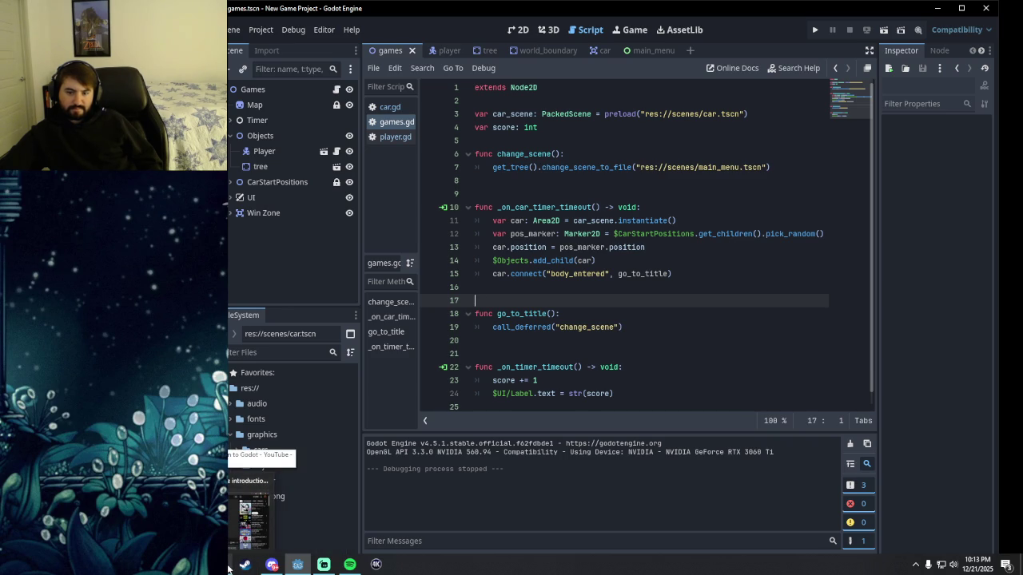
left_click(249, 519)
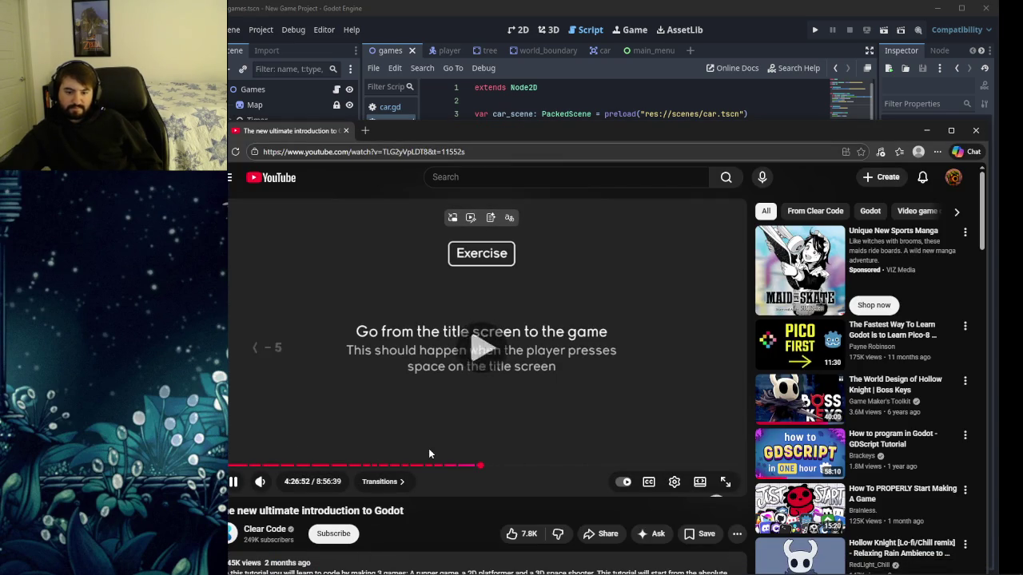
Rewind the tutorial to the go_to_title code, pause it, and open Godot's player scene.
key("Left")
key("Left")
key("Left")
key("space")
key("Left")
key("Left")
key("Left")
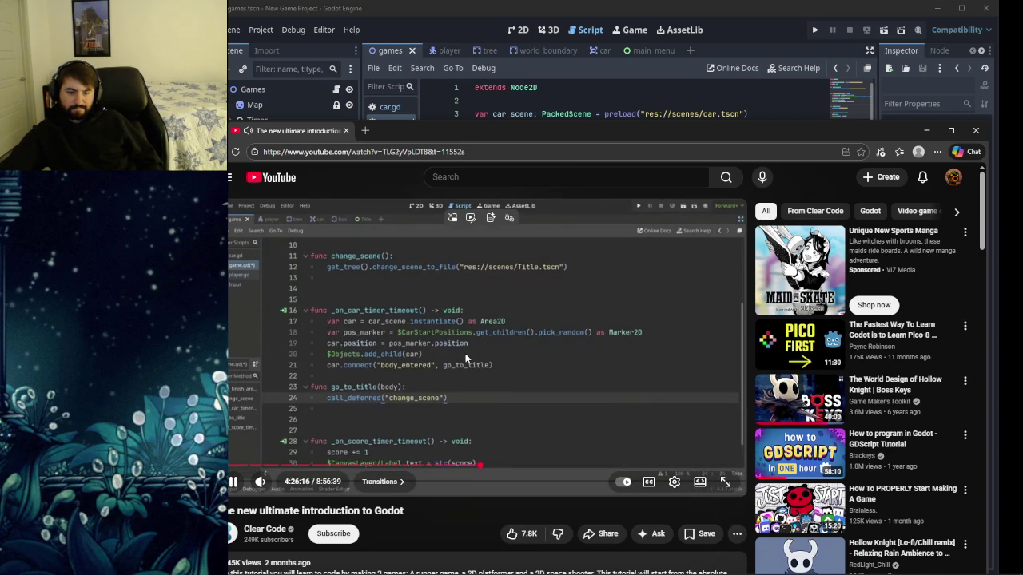
key("space")
left_click(428, 9)
left_click(426, 51)
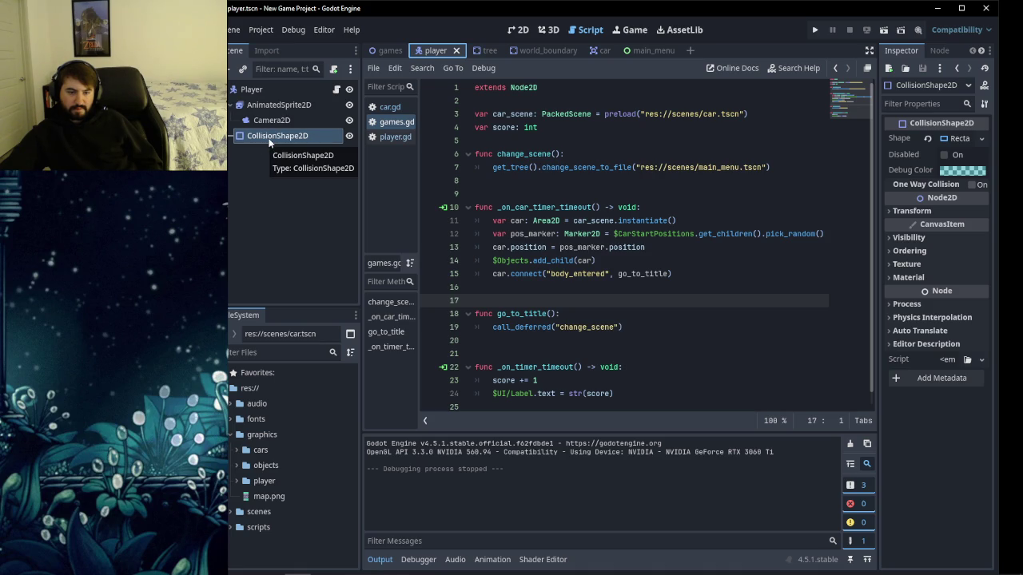
Look over the player scene in 2D and the games scene, then resume the tutorial at the CAR GAME title screen.
left_click(524, 34)
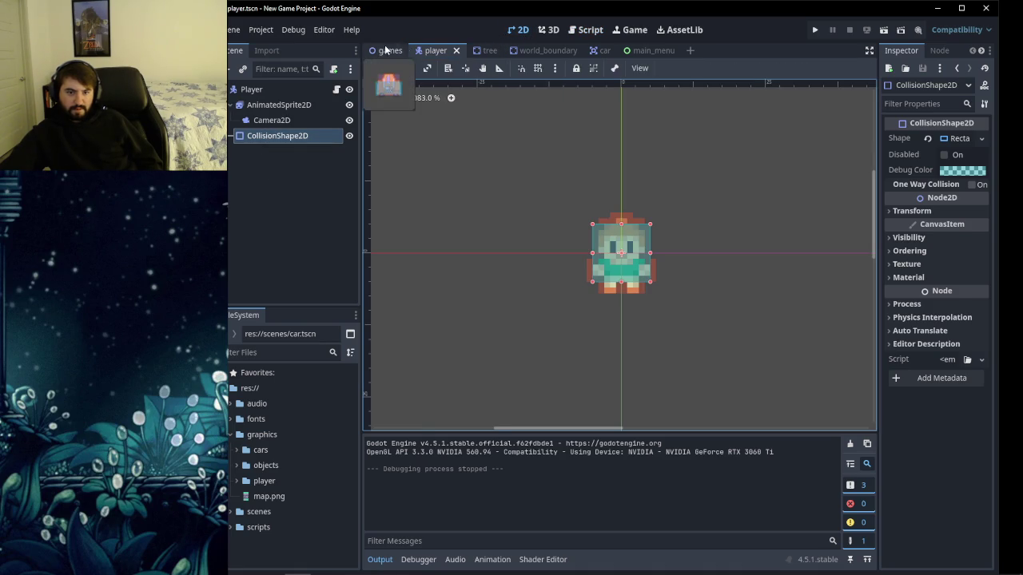
left_click(386, 50)
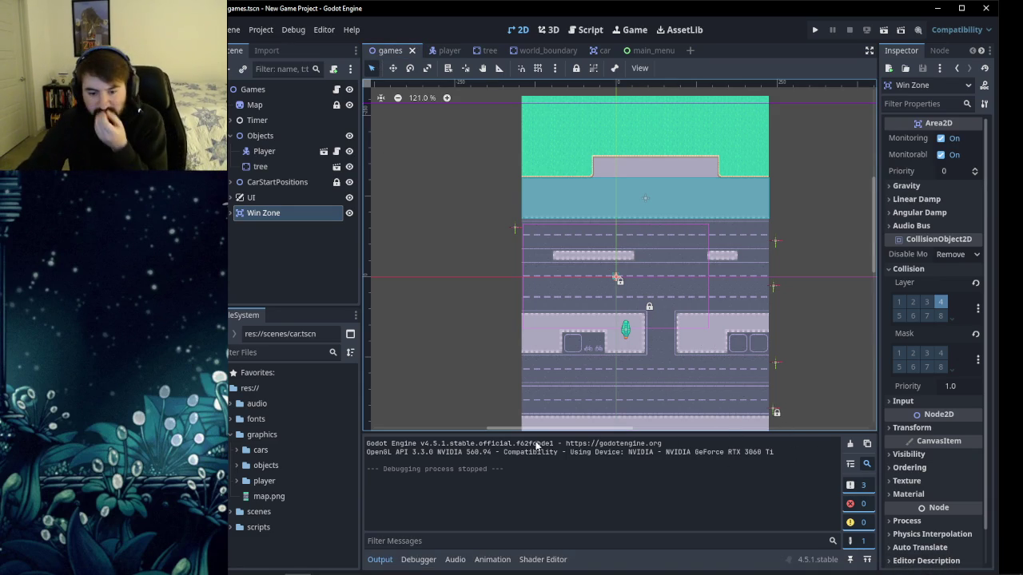
left_click(245, 564)
left_click(481, 380)
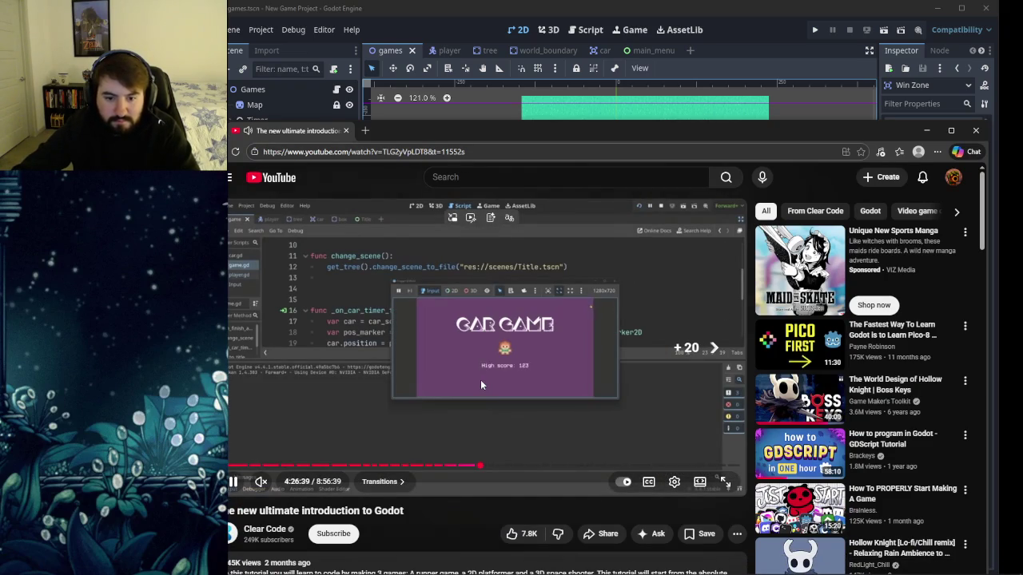
Lower the video volume, pause at the press-space Exercise slide, and return to Godot's games scene.
key("Down")
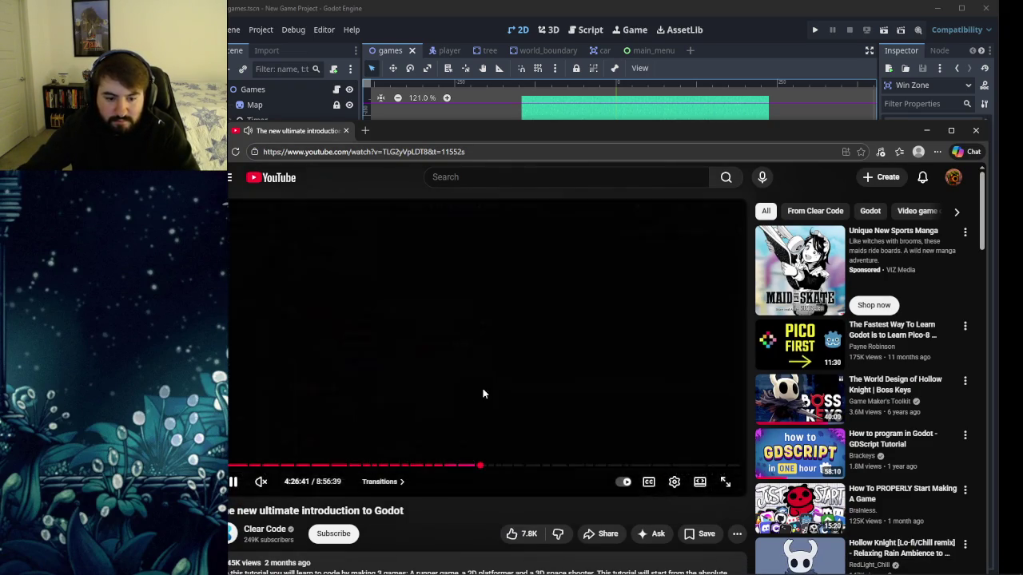
mouse_move(264, 483)
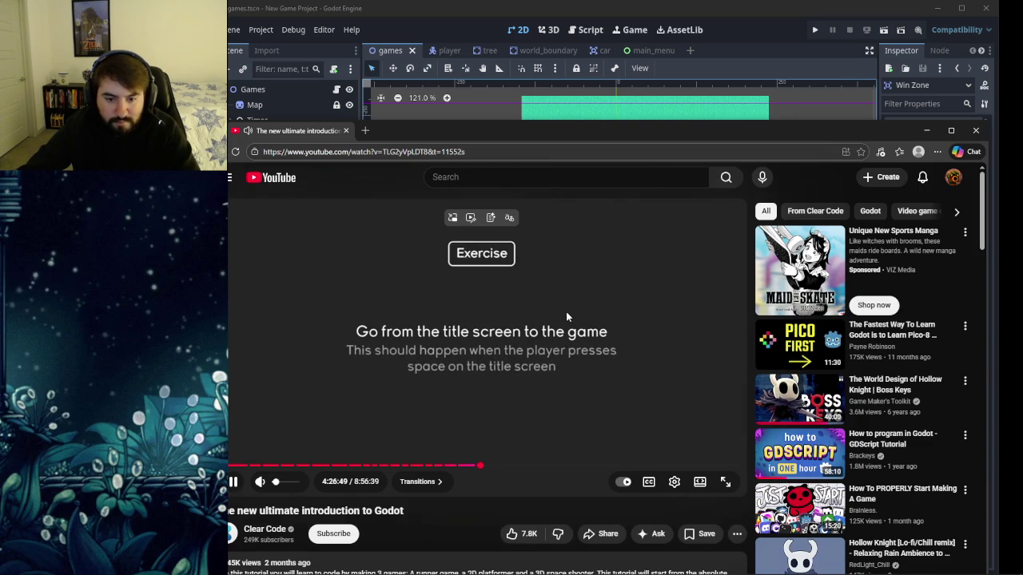
left_click(532, 337)
left_click(667, 14)
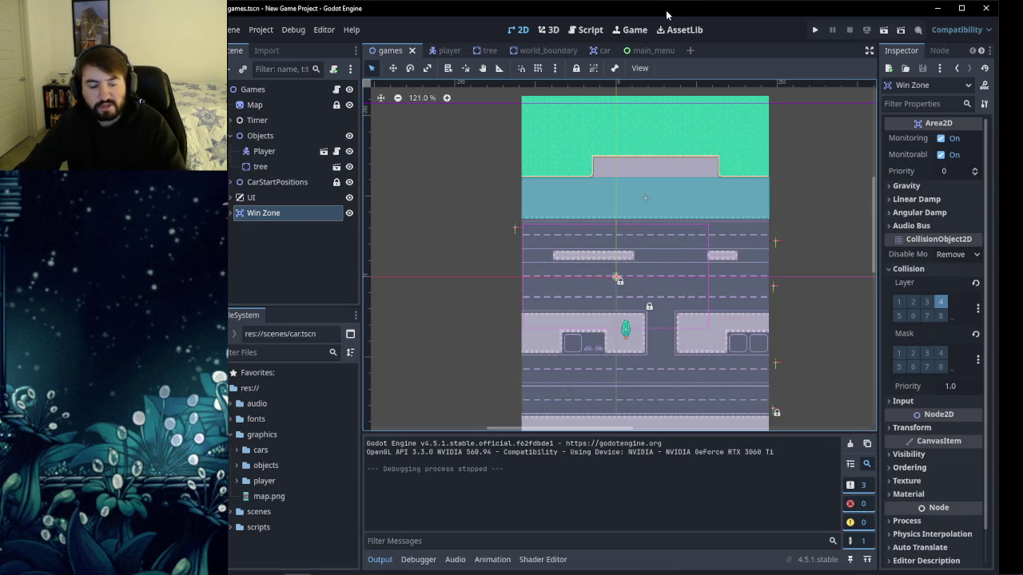
Open the main_menu scene and inspect its Main Menu and ColorRect nodes.
left_click(647, 51)
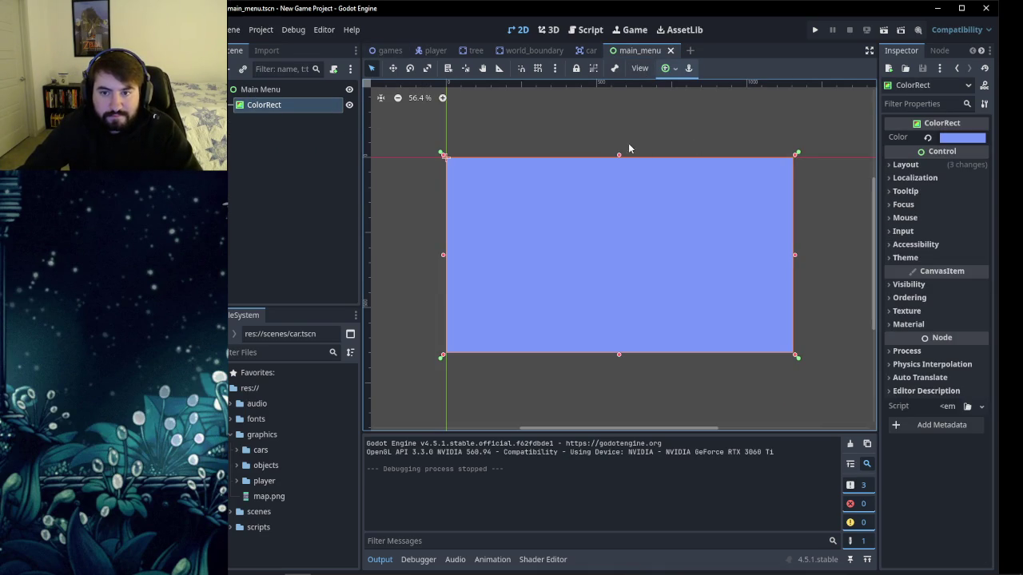
left_click(270, 137)
left_click(256, 89)
left_click(264, 105)
left_click(257, 90)
left_click(262, 119)
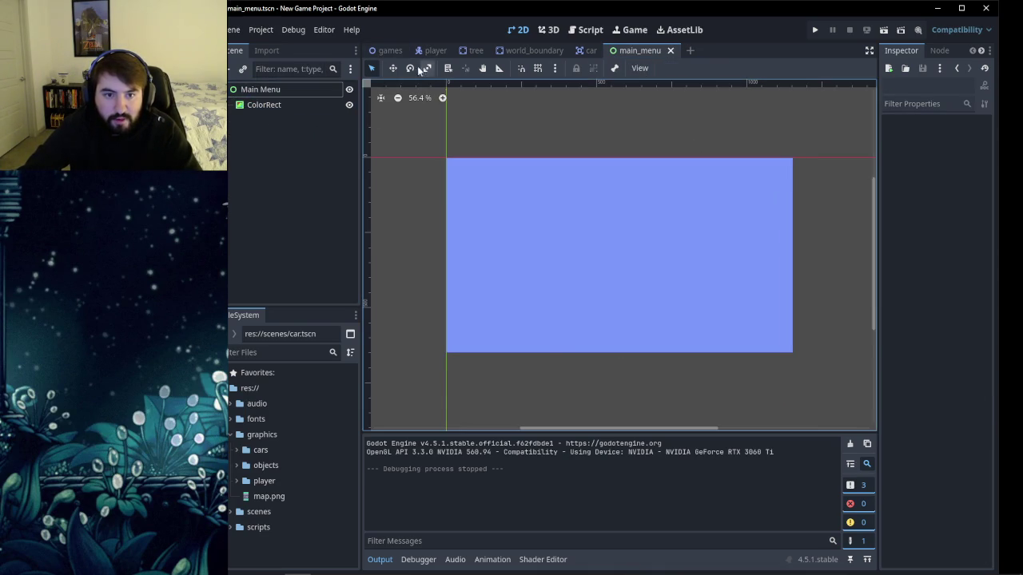
left_click(390, 50)
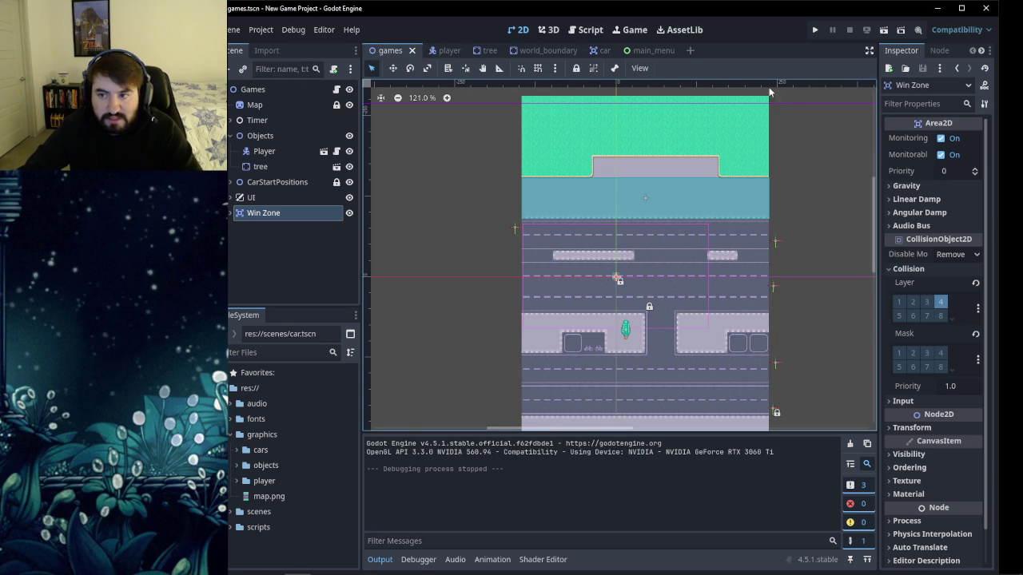
left_click(644, 51)
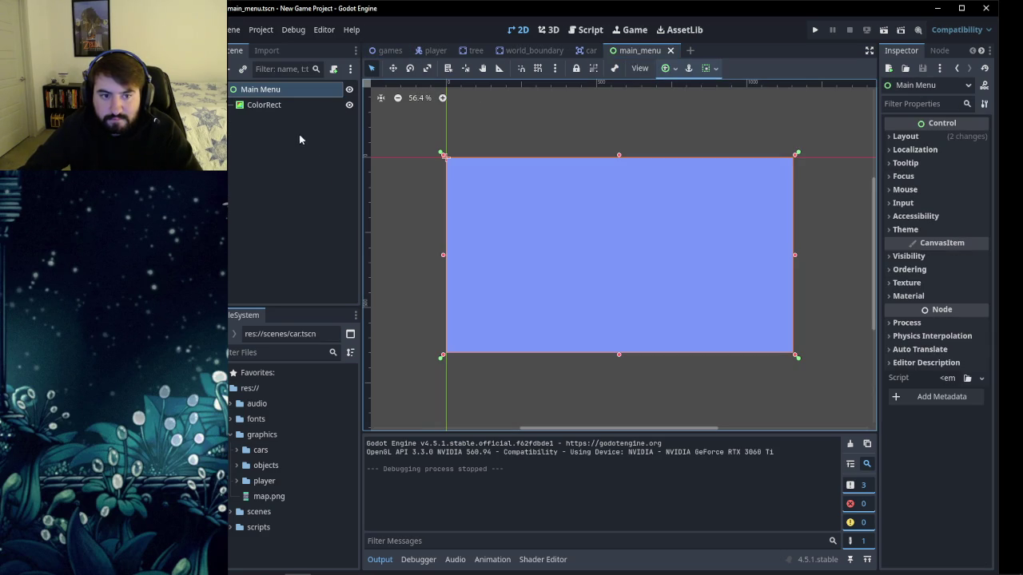
Attach res://scripts/main_menu.gd with the Object: Empty template to the Main Menu node.
left_click(334, 70)
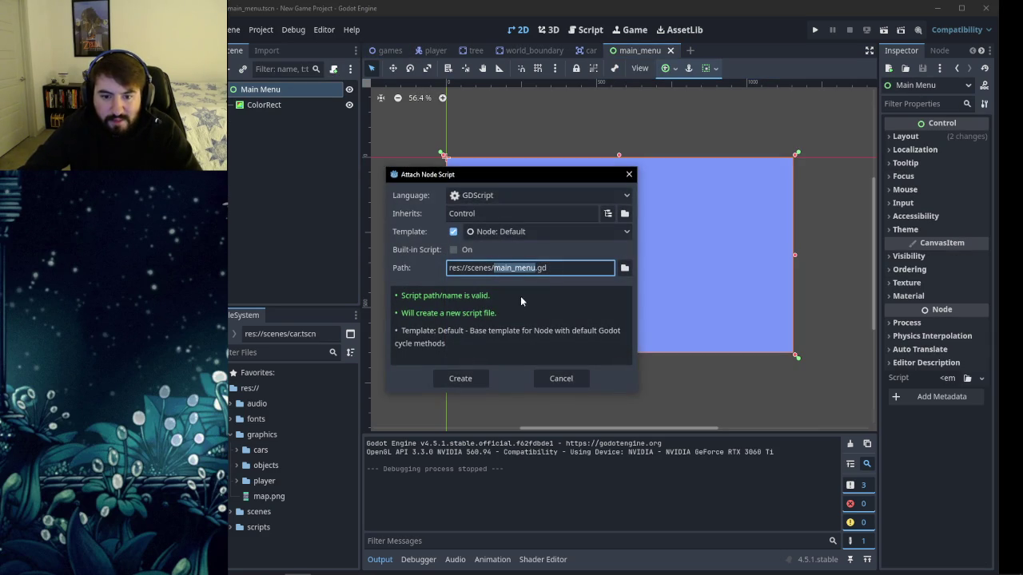
left_click(624, 268)
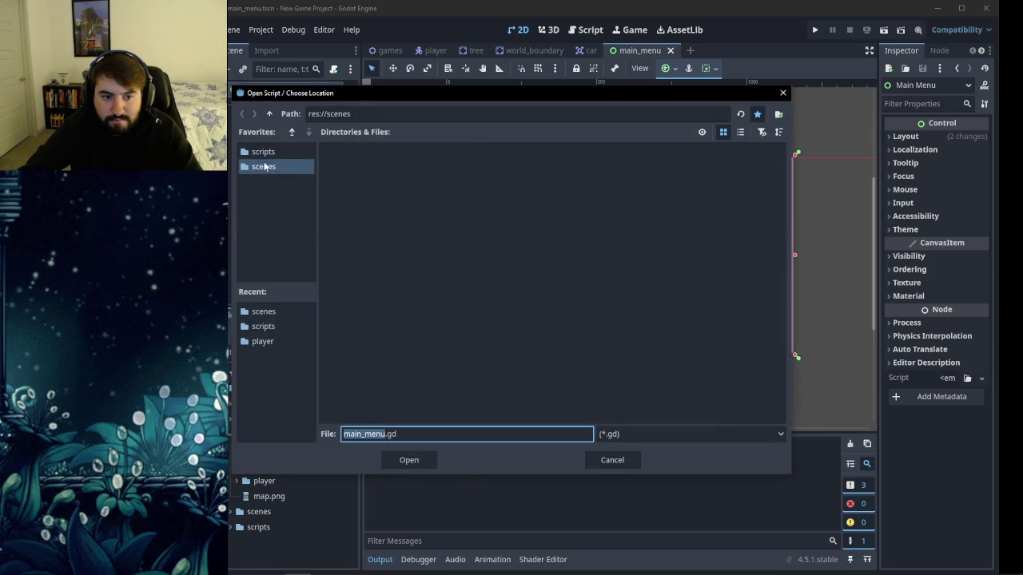
left_click(408, 459)
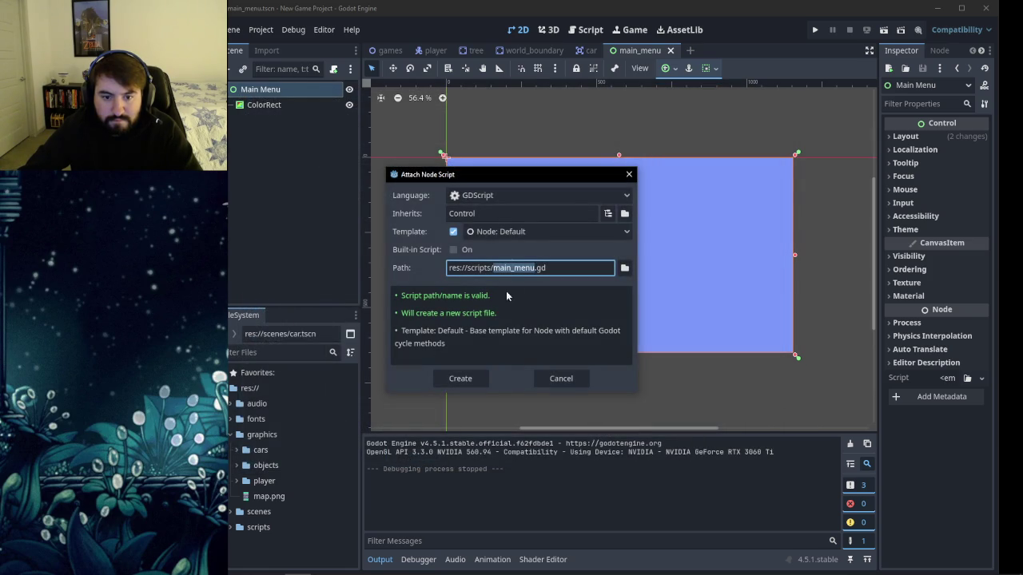
left_click(538, 234)
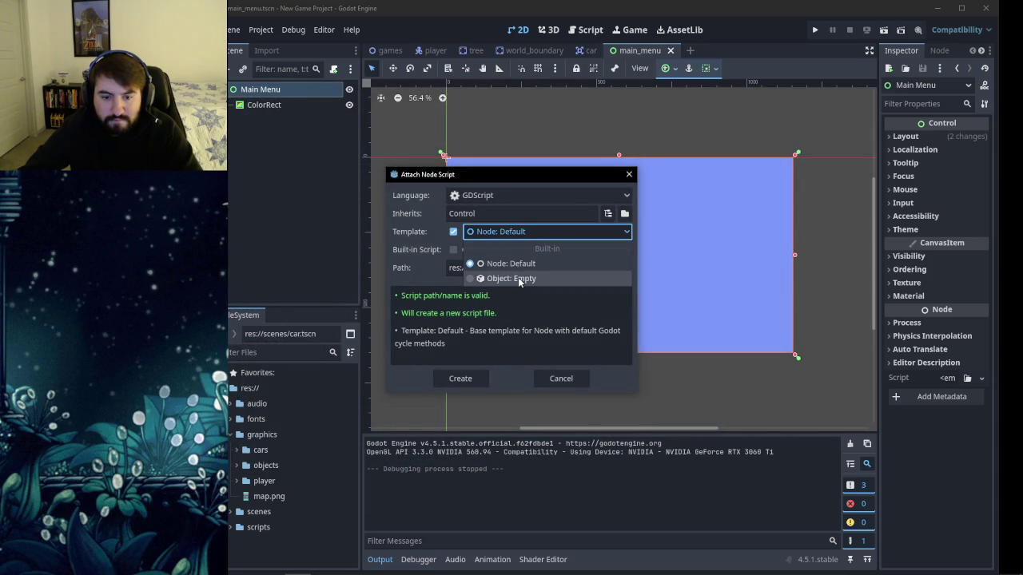
left_click(519, 279)
left_click(462, 379)
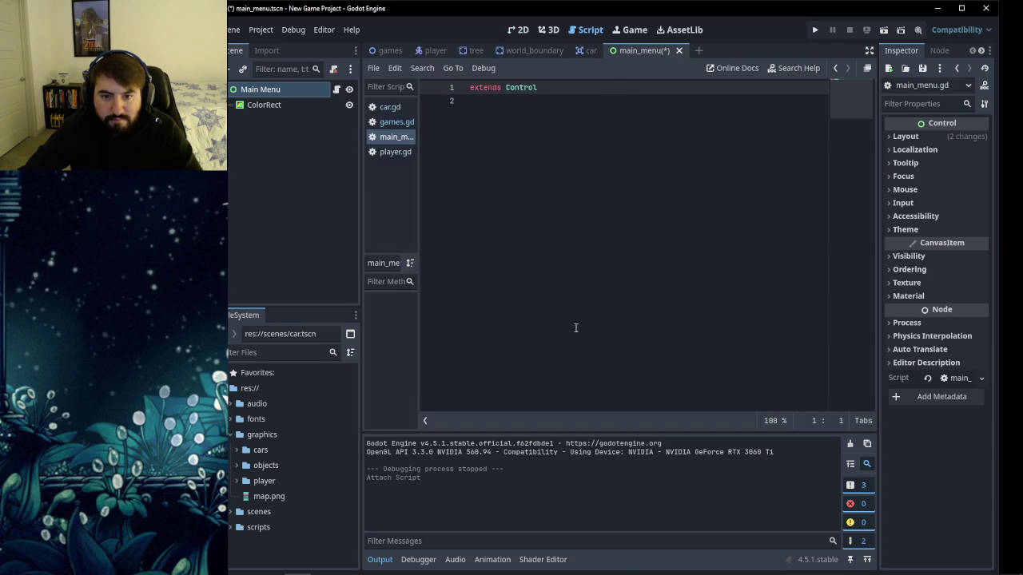
Add line 3 below extends Control, discard trial input checks, and type 'func _pro'.
left_click(529, 134)
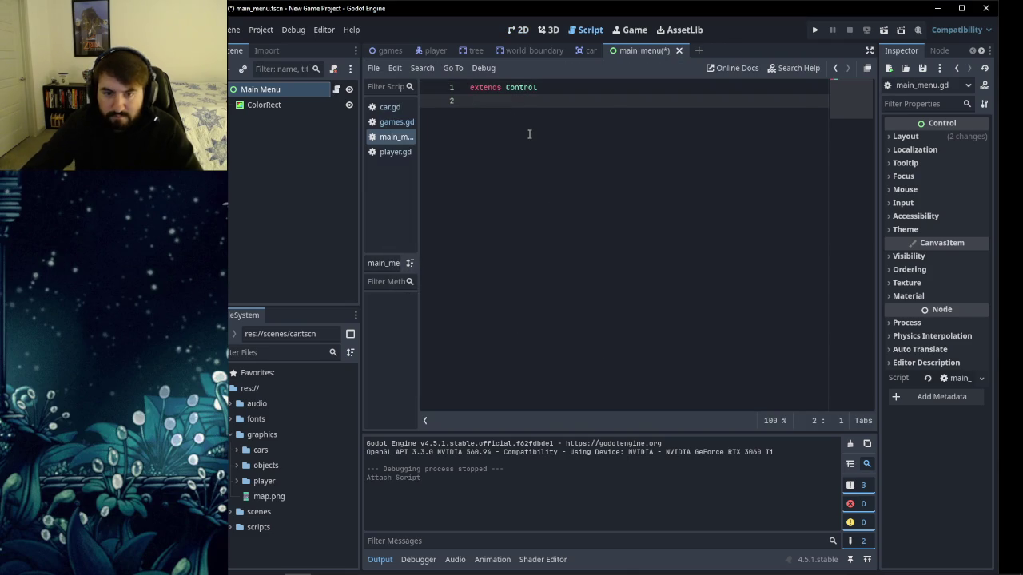
key("Return")
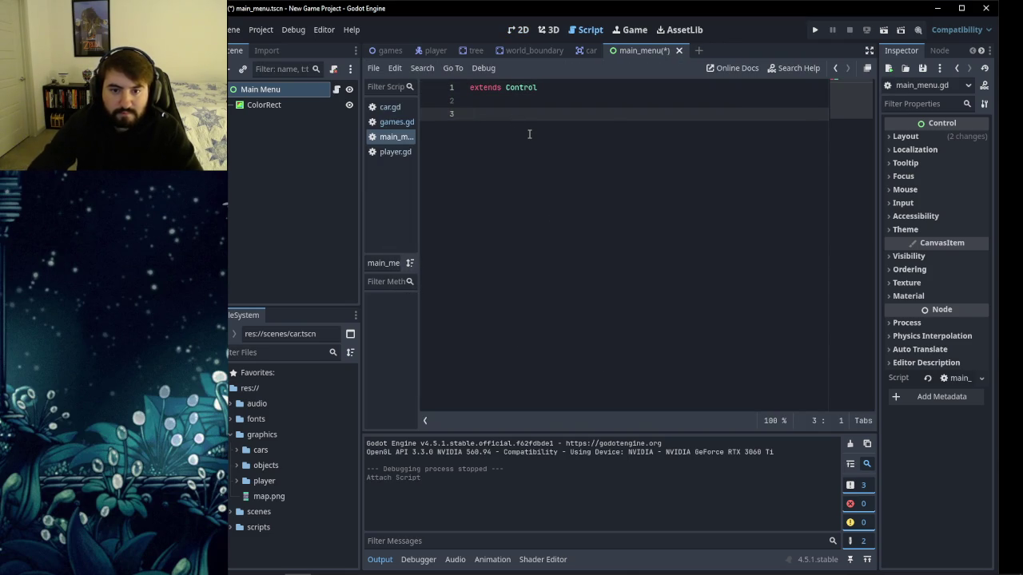
type("if input.")
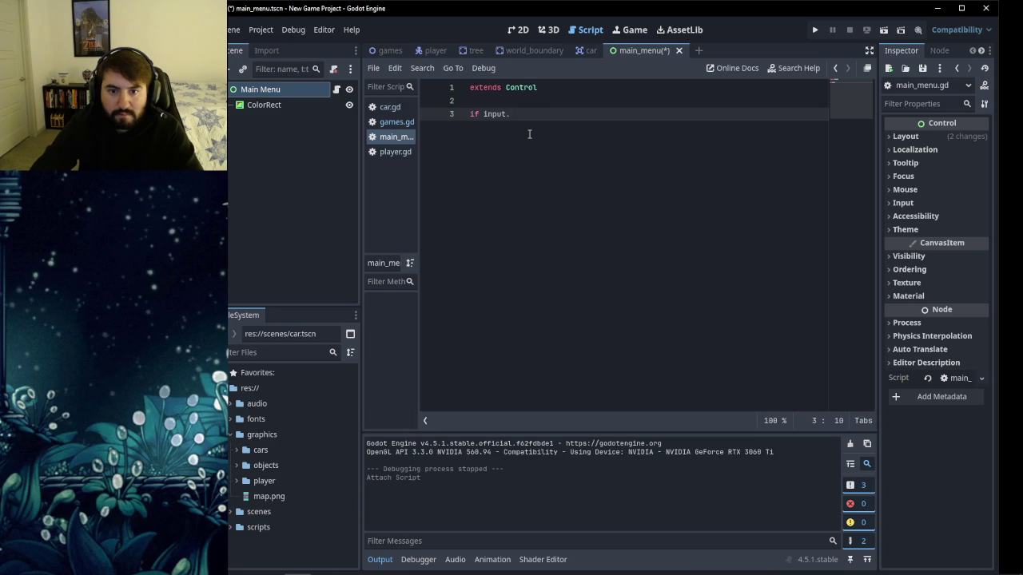
key("BackSpace")
key("BackSpace")
key("BackSpace")
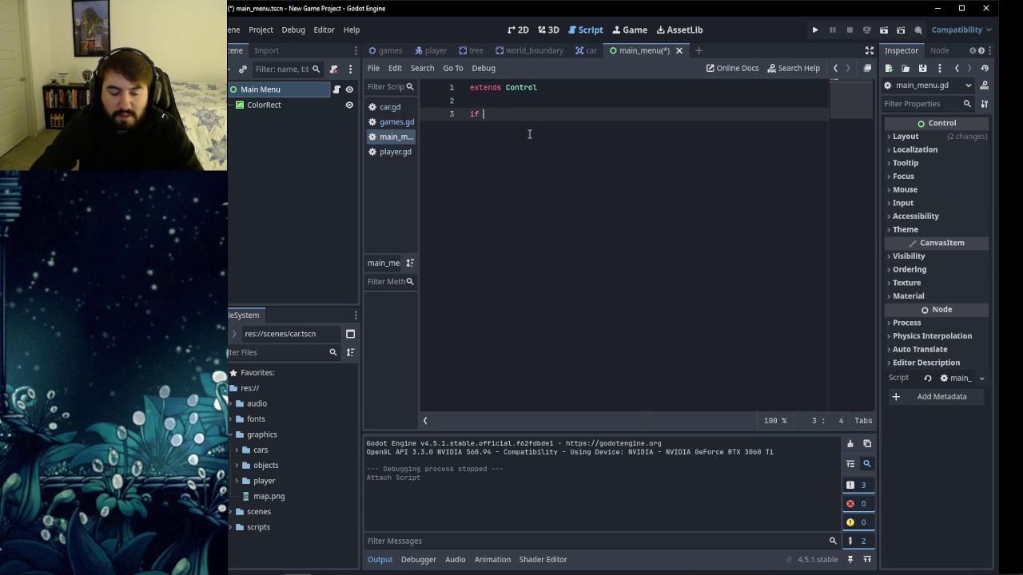
type("Inpu")
key("BackSpace")
key("BackSpace")
key("BackSpace")
type("action")
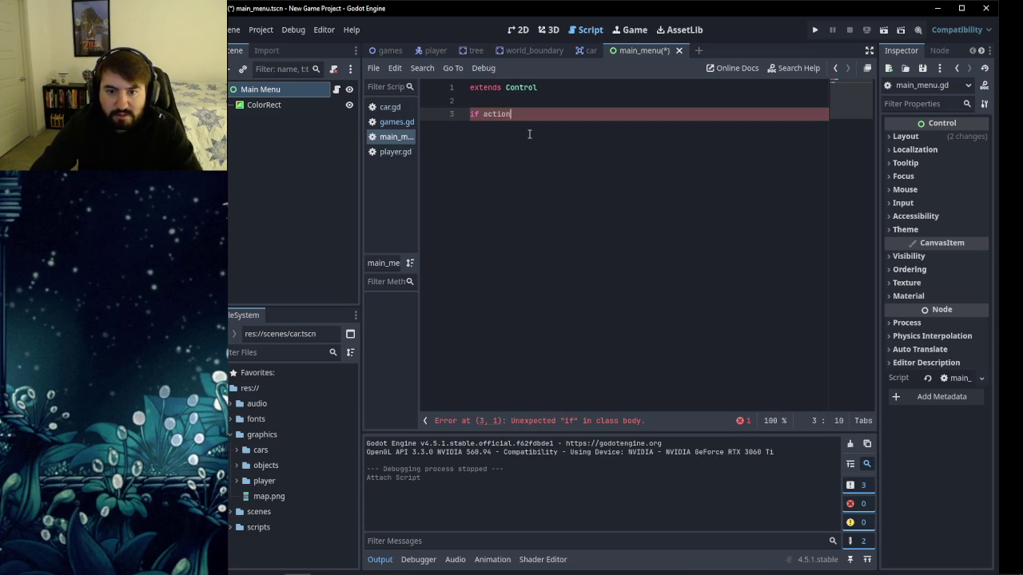
key("BackSpace")
key("BackSpace")
key("BackSpace")
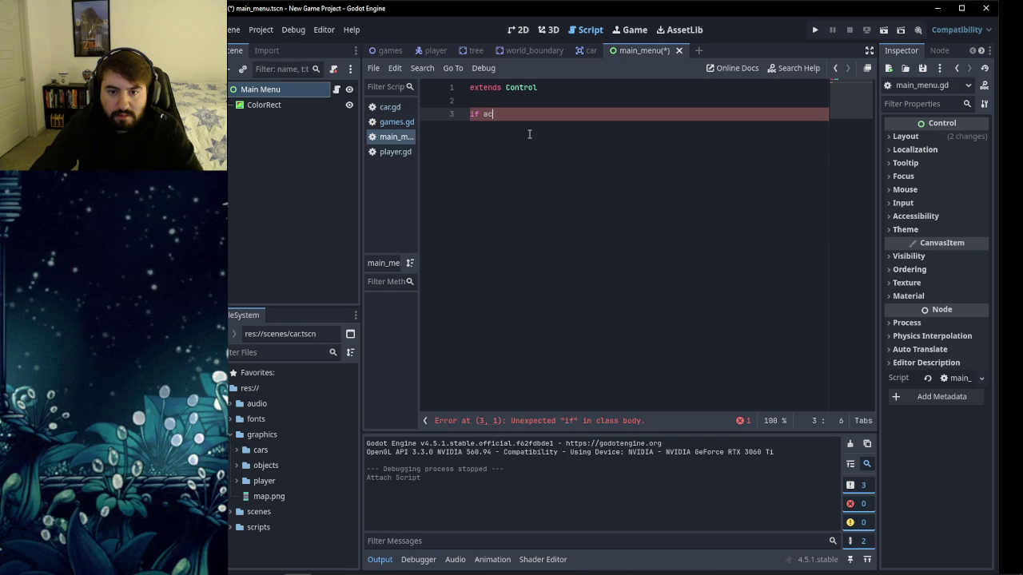
type("func ")
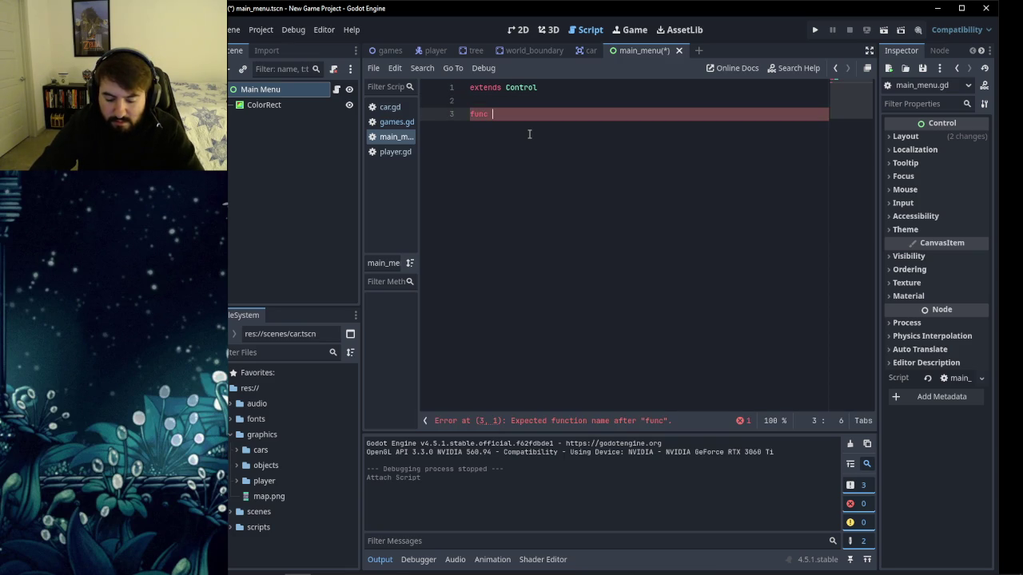
type("_pro")
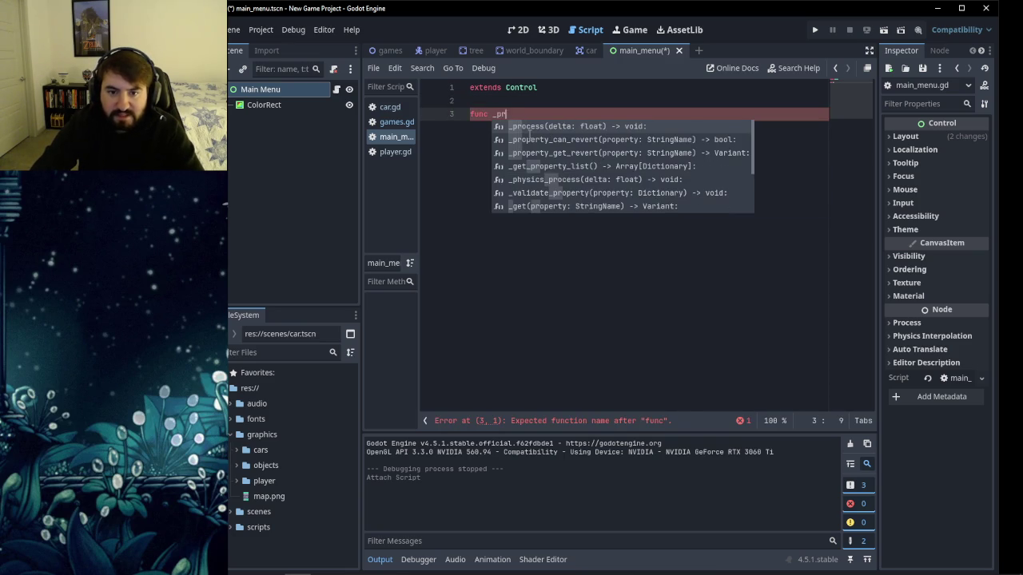
Accept the _process(delta) declaration and open an indented line, erasing trial condition text.
key("Return")
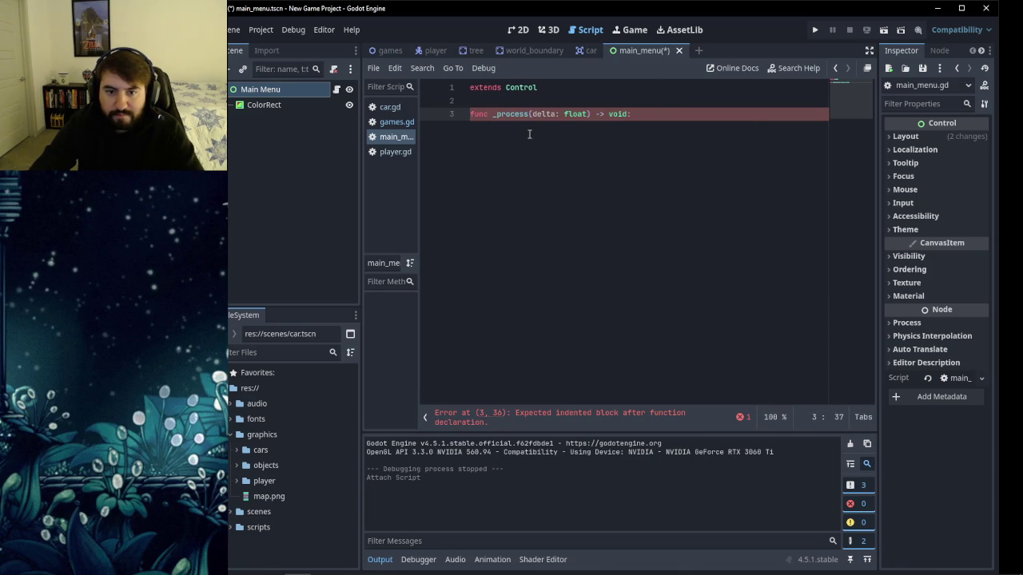
key("Return")
type("if action.")
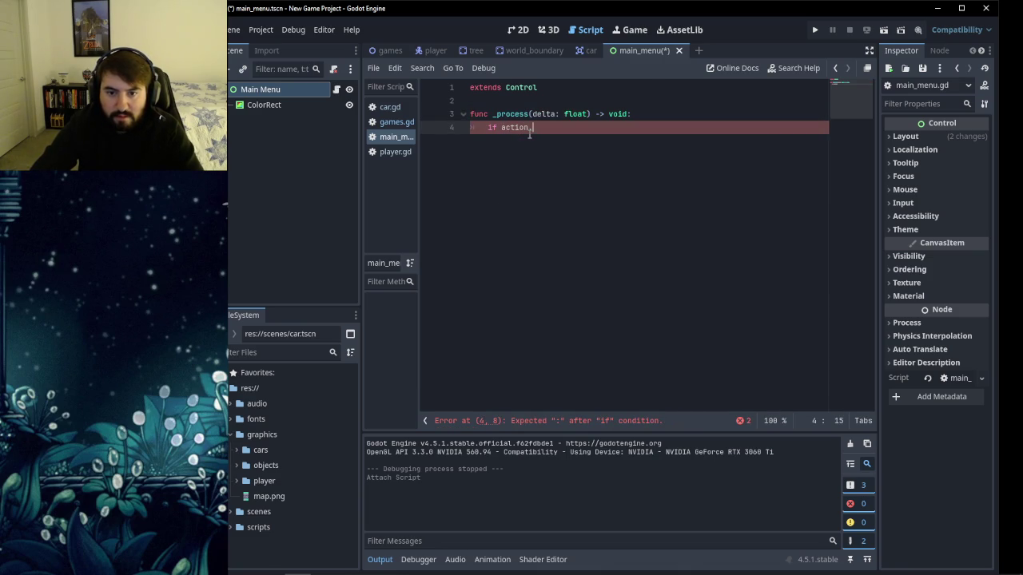
type("pr")
key("BackSpace")
key("BackSpace")
key("BackSpace")
type("Input")
key("BackSpace")
key("BackSpace")
key("BackSpace")
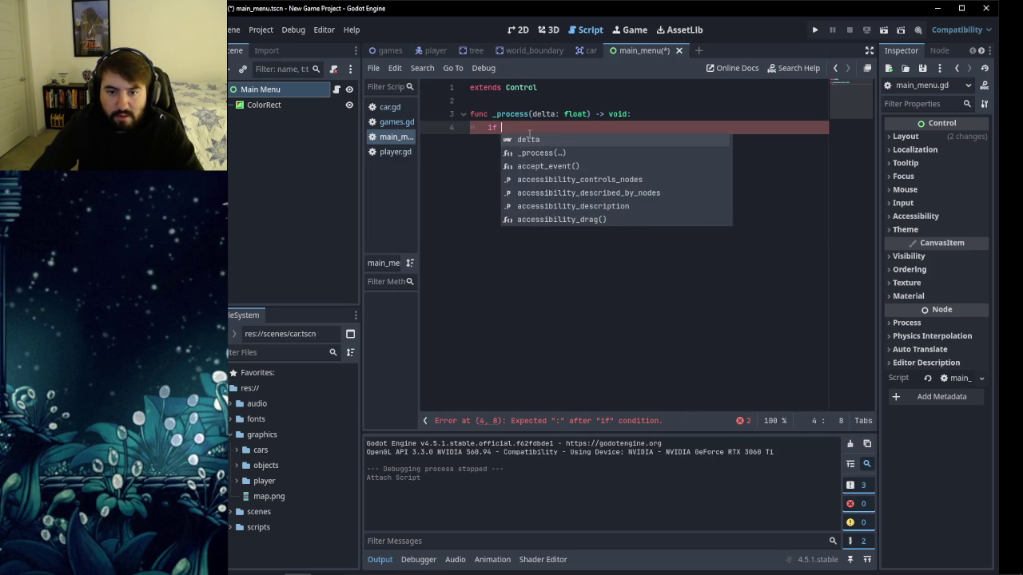
type("act")
key("BackSpace")
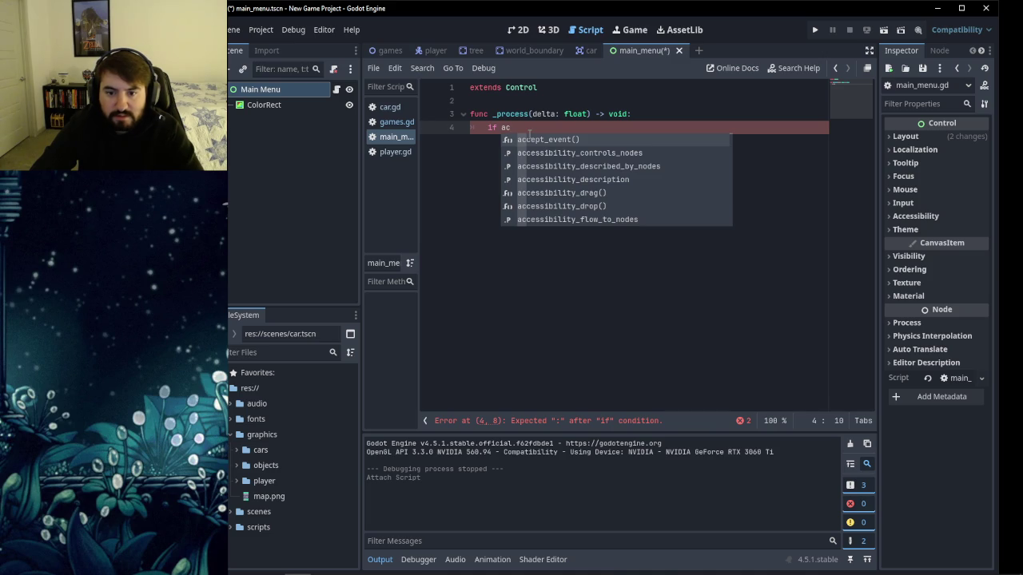
key("BackSpace")
key("BackSpace")
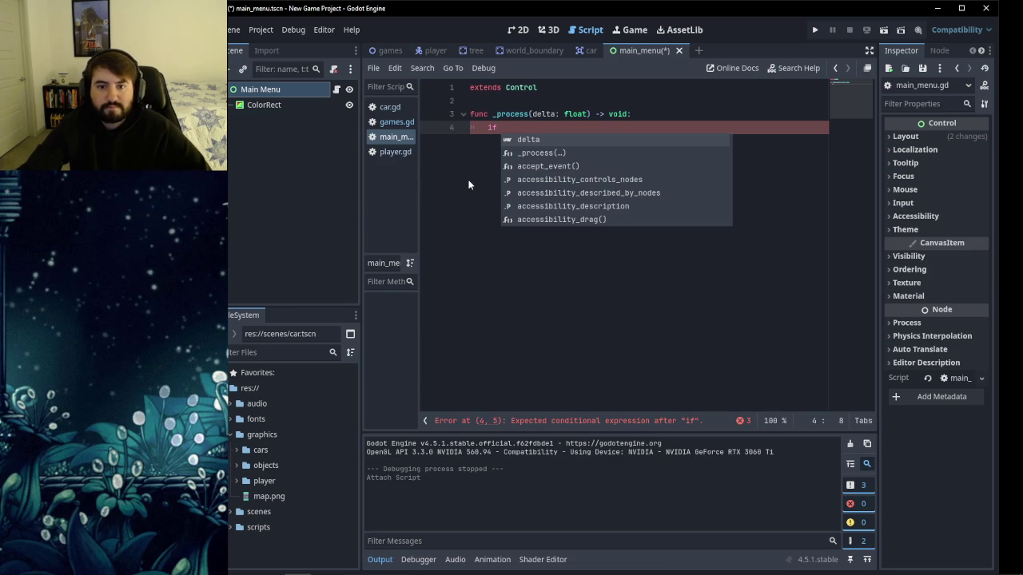
Write the condition if Input.action_press("jump") using autocomplete.
scroll(589, 183, "down", 6)
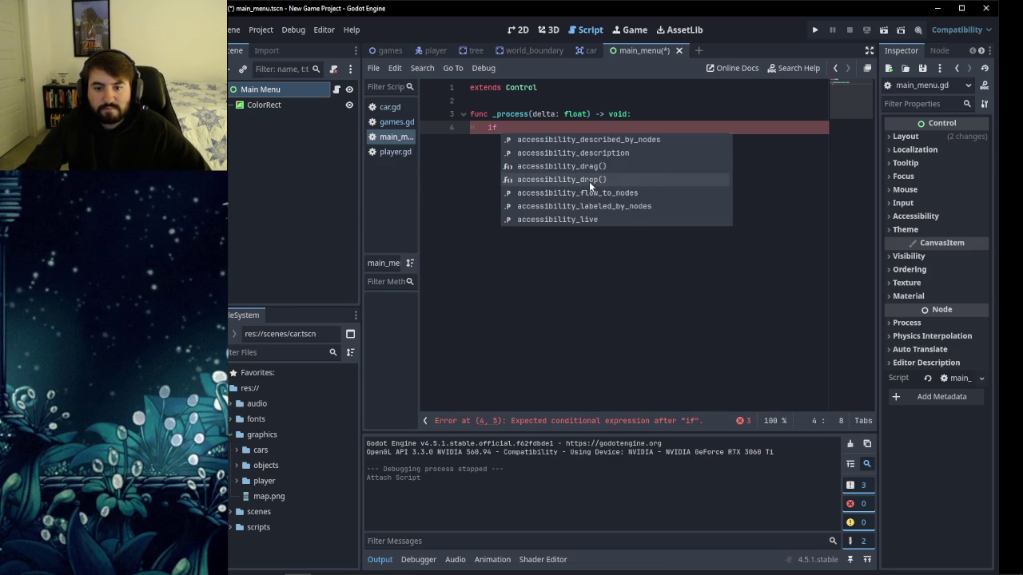
scroll(589, 181, "down", 10)
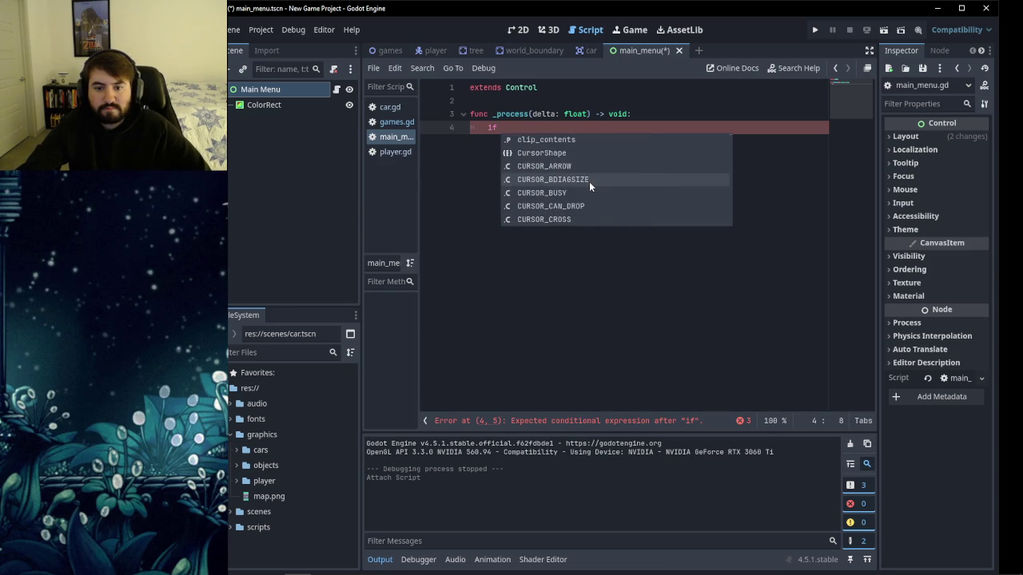
scroll(589, 181, "down", 8)
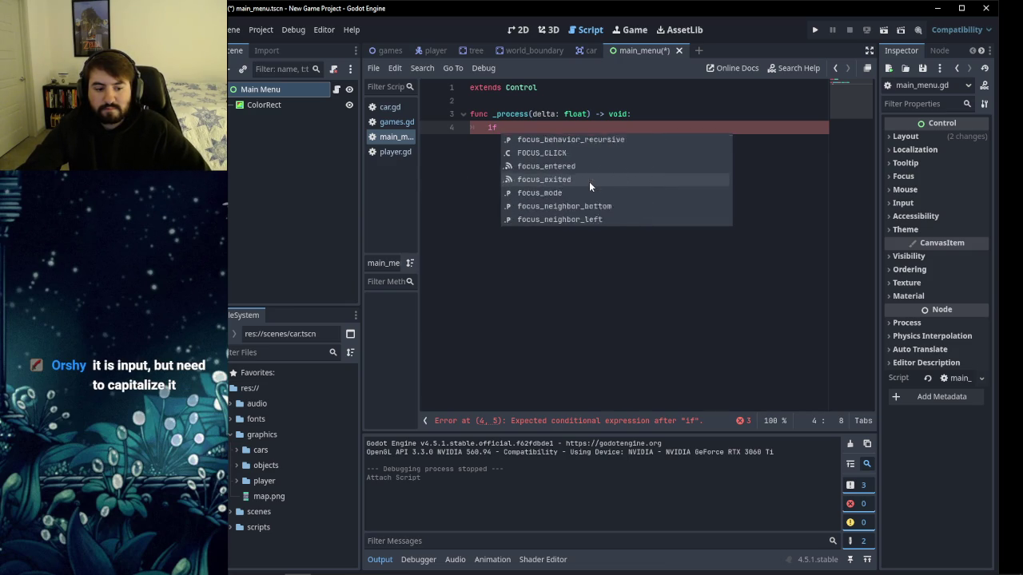
left_click(530, 192)
type("Inpu")
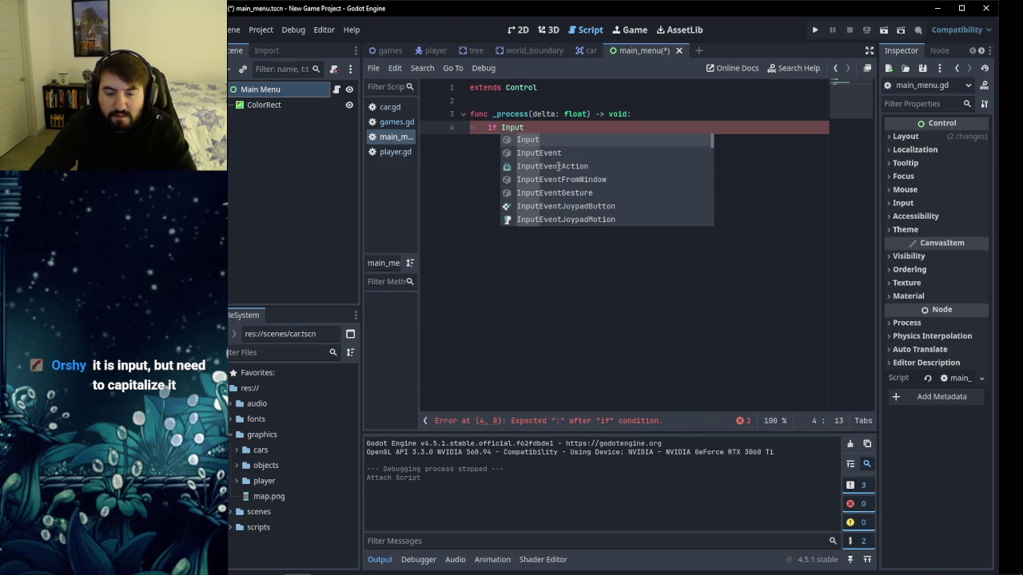
type("t.")
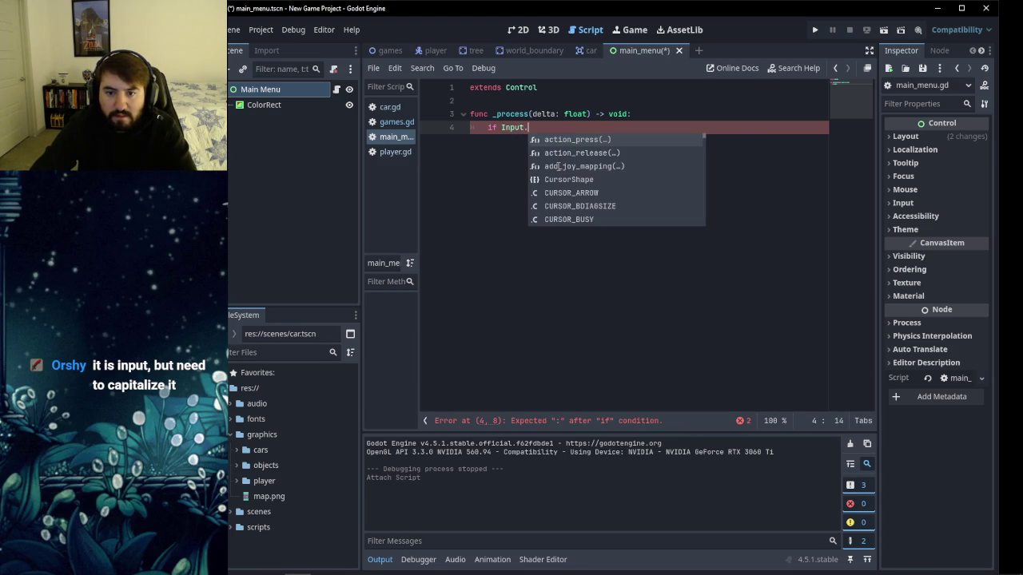
key("Return")
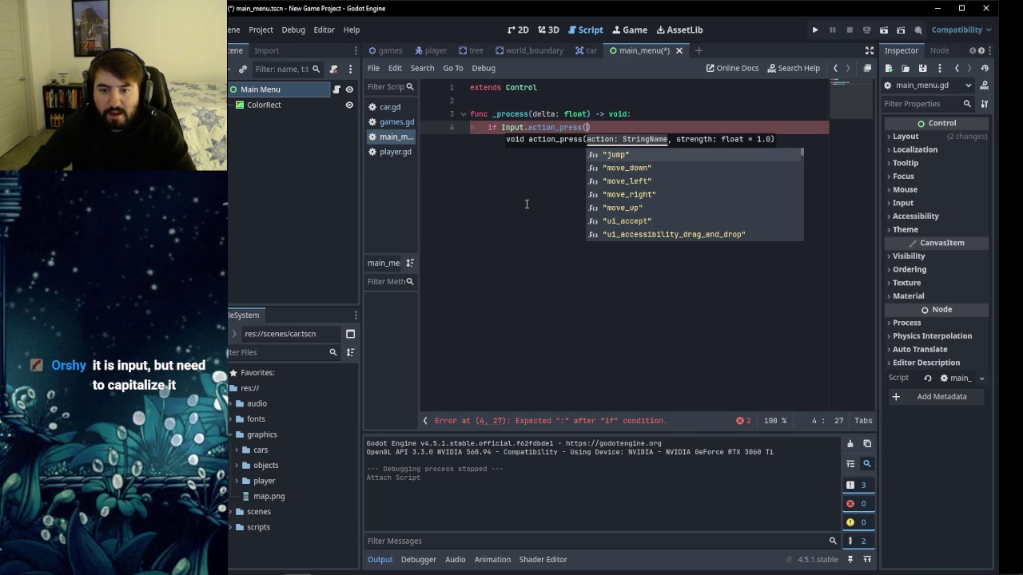
left_click(623, 154)
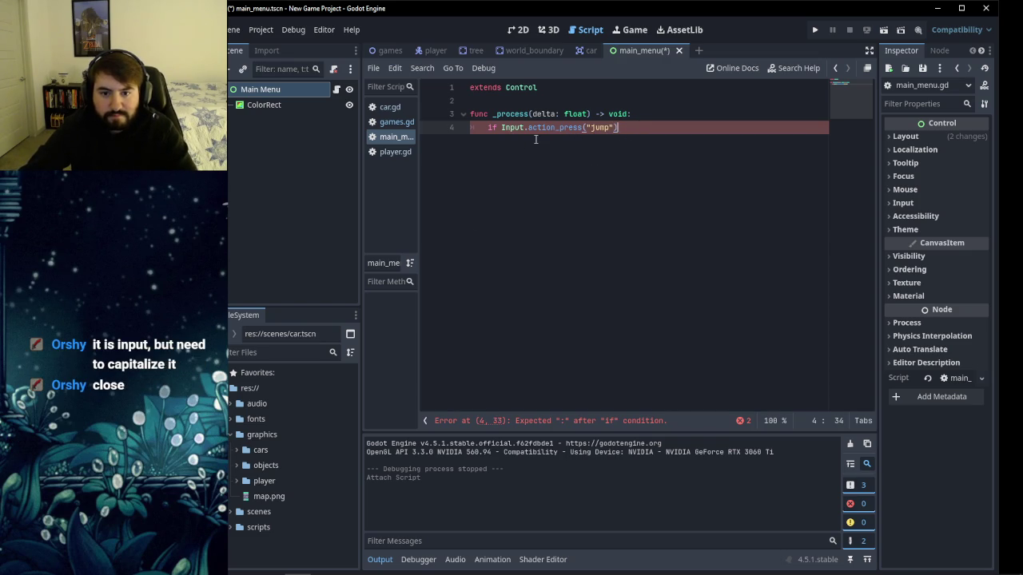
Check the action names in Project Settings' Input Map.
left_click(261, 30)
left_click(266, 40)
left_click(330, 73)
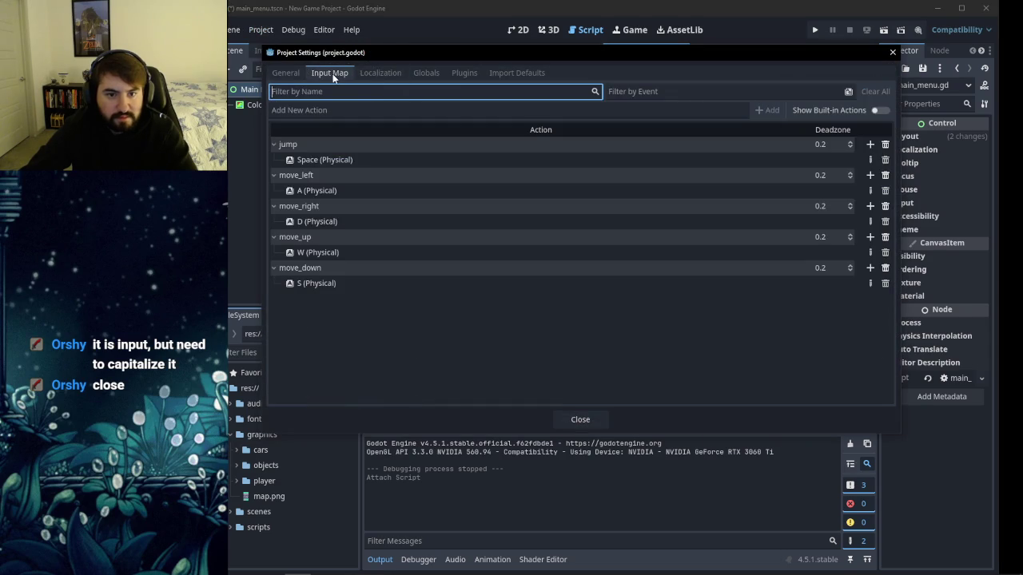
left_click(892, 51)
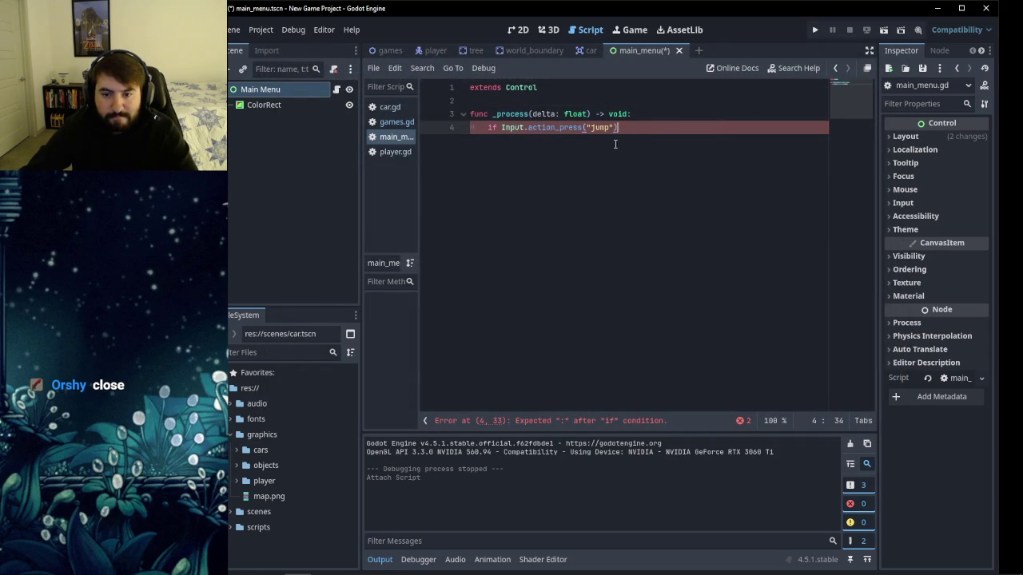
End line 4's if statement with a colon and add an indented line 5 beneath it.
type(":")
key("Return")
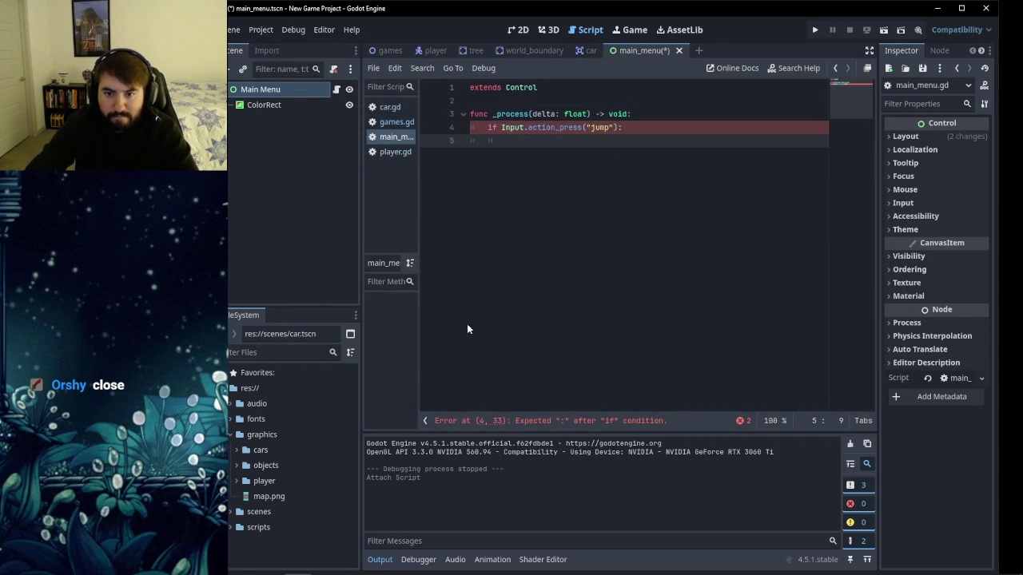
left_click(627, 127)
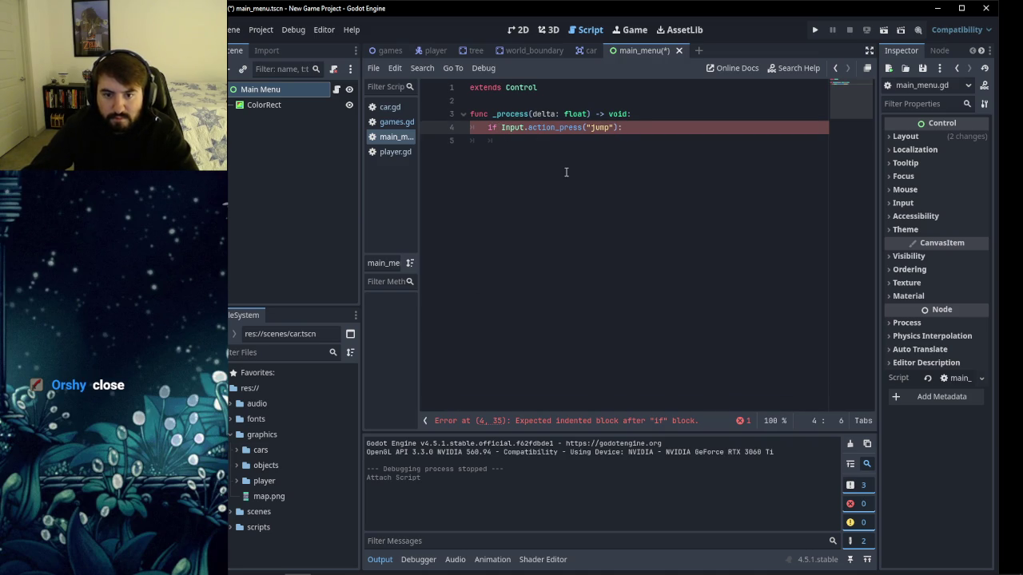
type(":")
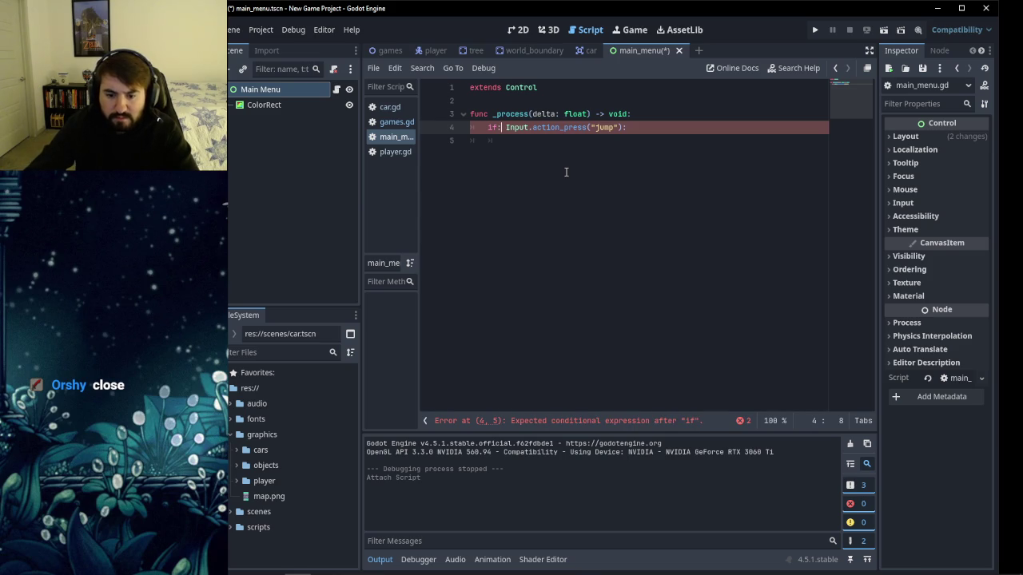
key("BackSpace")
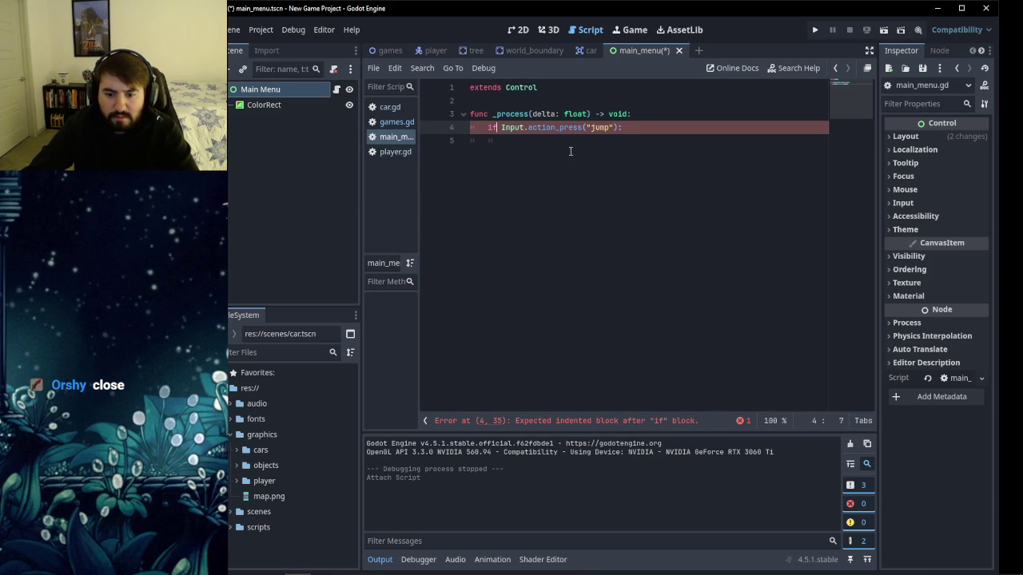
left_click(620, 130)
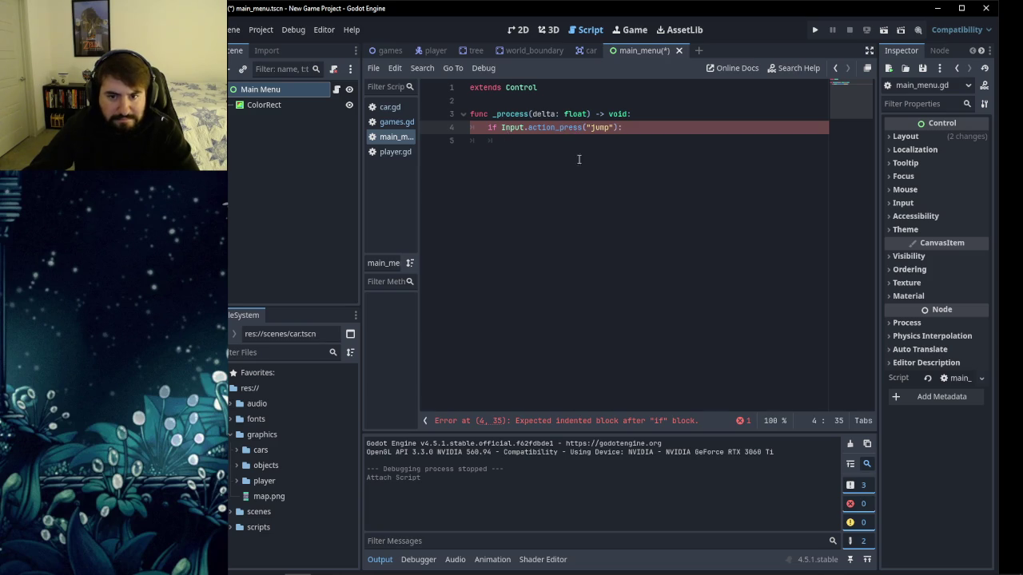
left_click(536, 141)
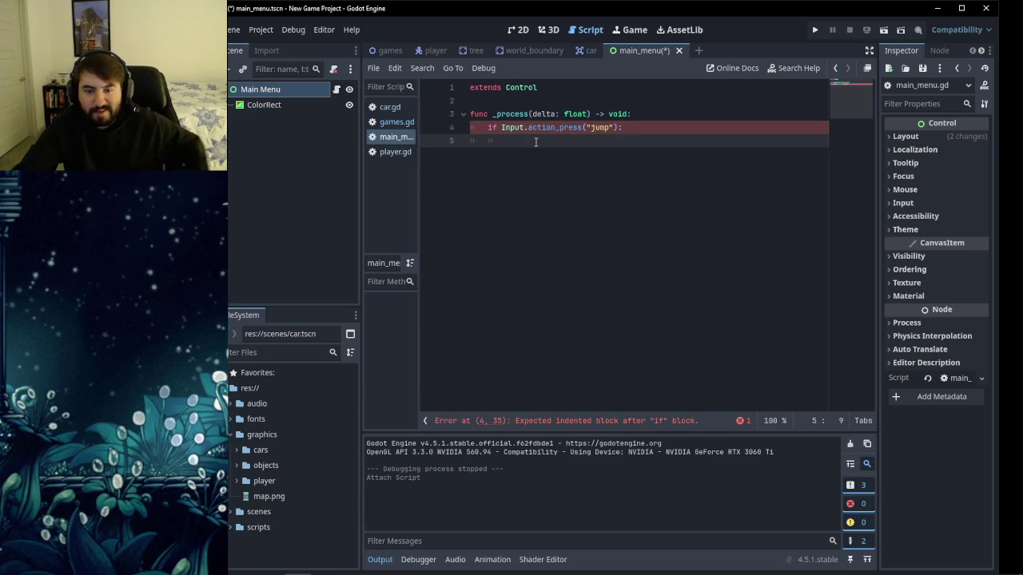
left_click(578, 128)
mouse_move(582, 128)
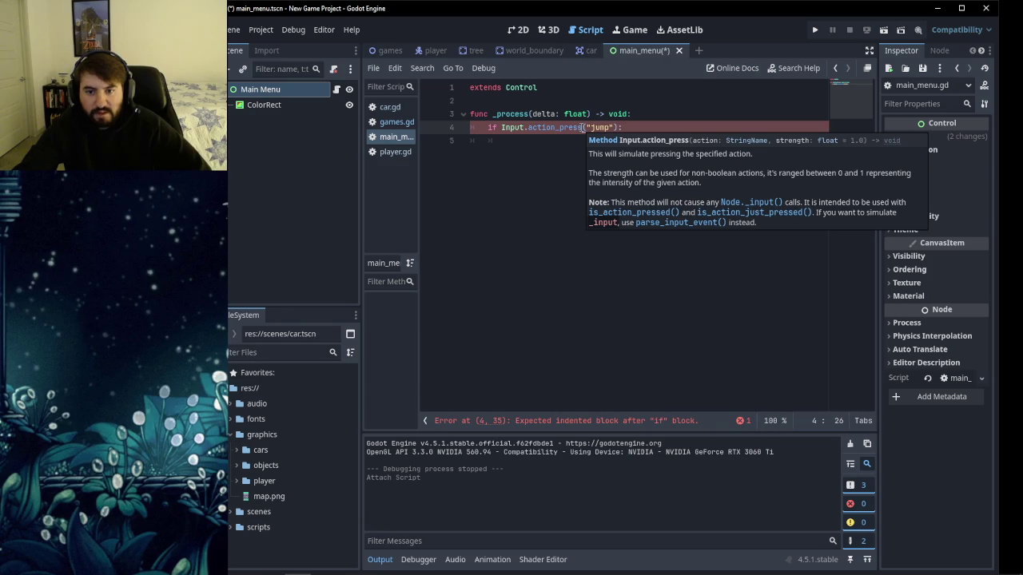
Change the condition to Input.is_action_just_pressed("jump"): with a new indented line, then view games.gd.
key("BackSpace")
key("BackSpace")
key("BackSpace")
key("BackSpace")
key("BackSpace")
key("BackSpace")
left_click_drag(596, 121, 527, 128)
type("act")
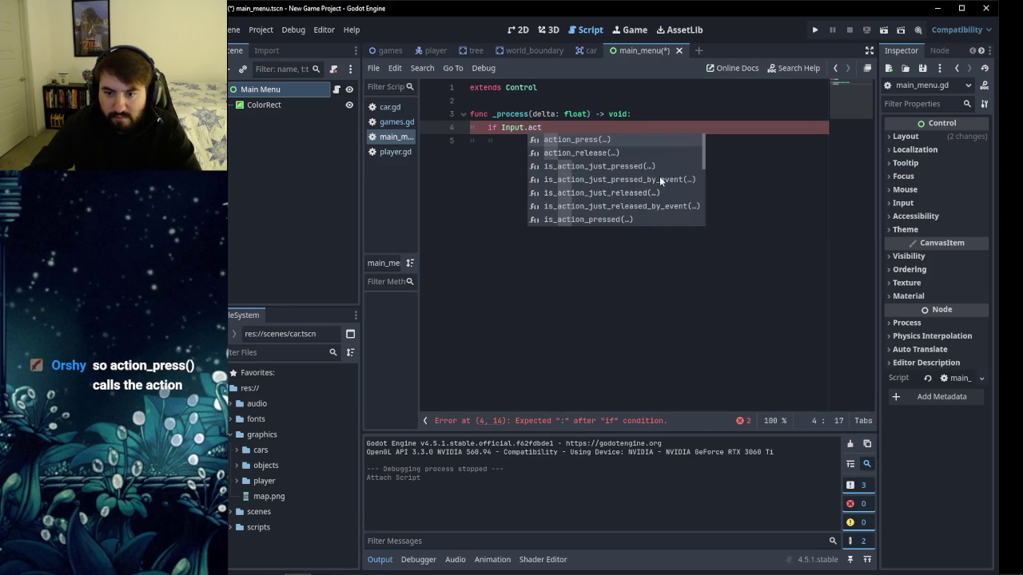
left_click(616, 168)
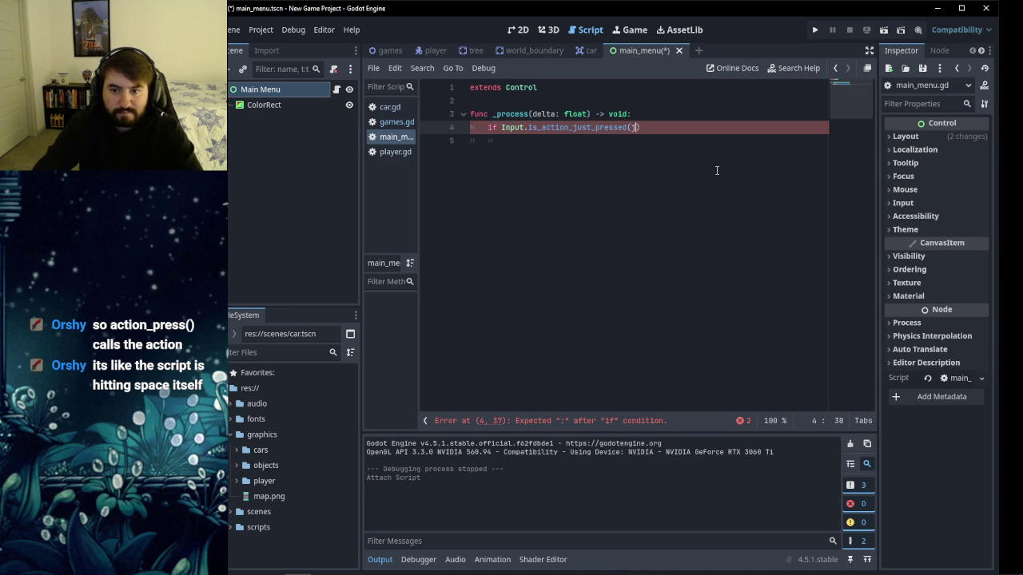
type("\"jump\"")
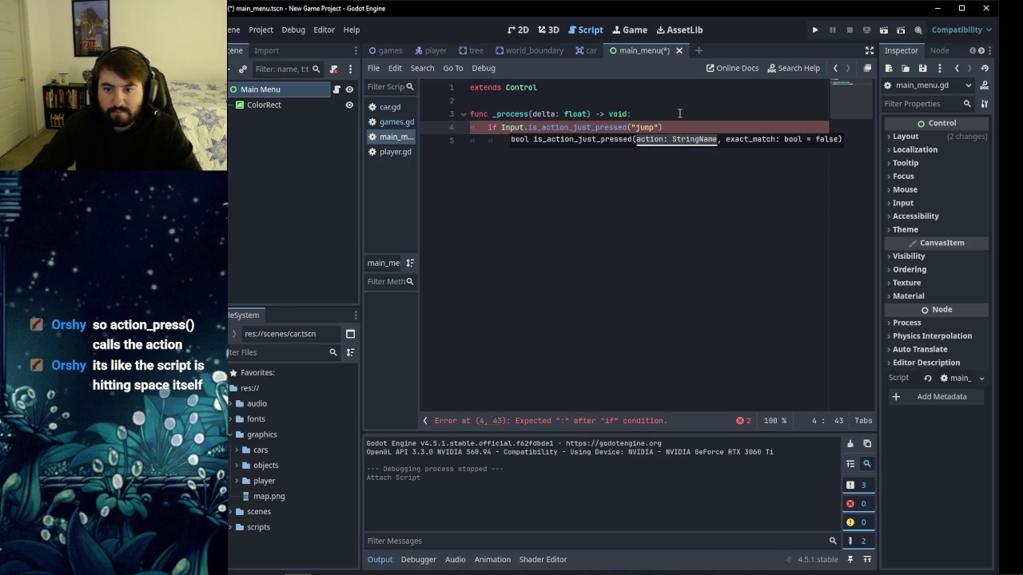
type("):")
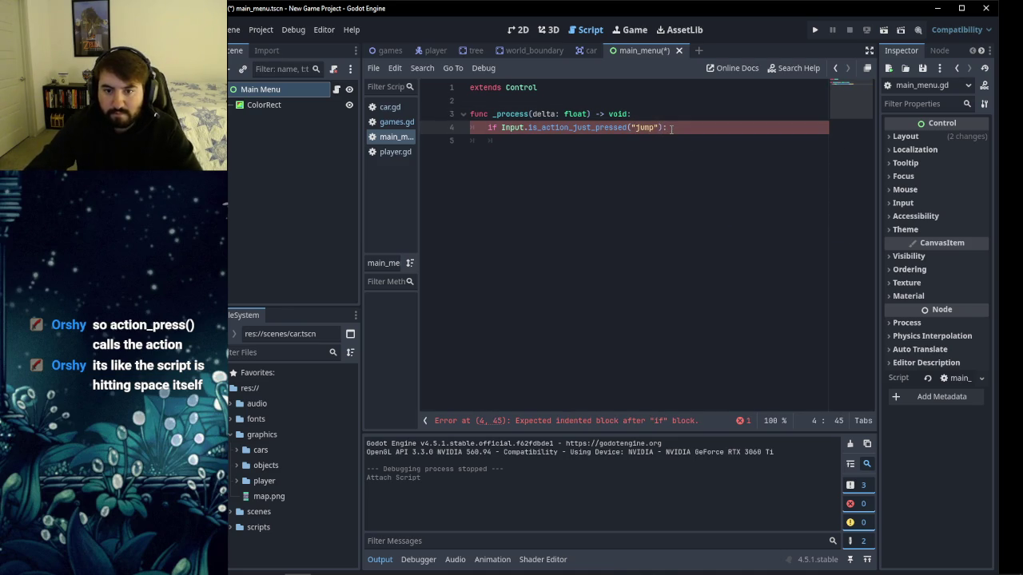
key("Return")
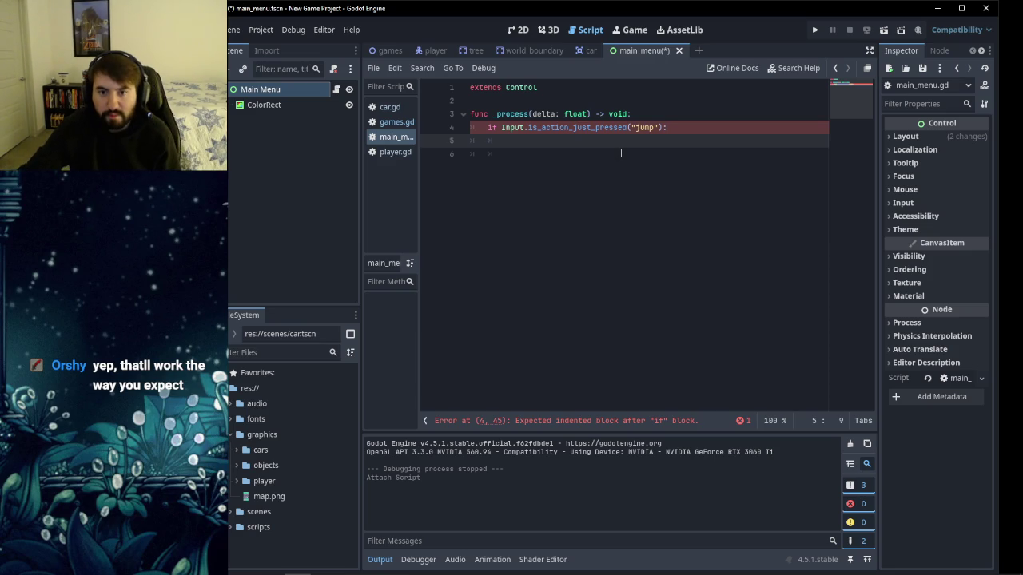
left_click(396, 124)
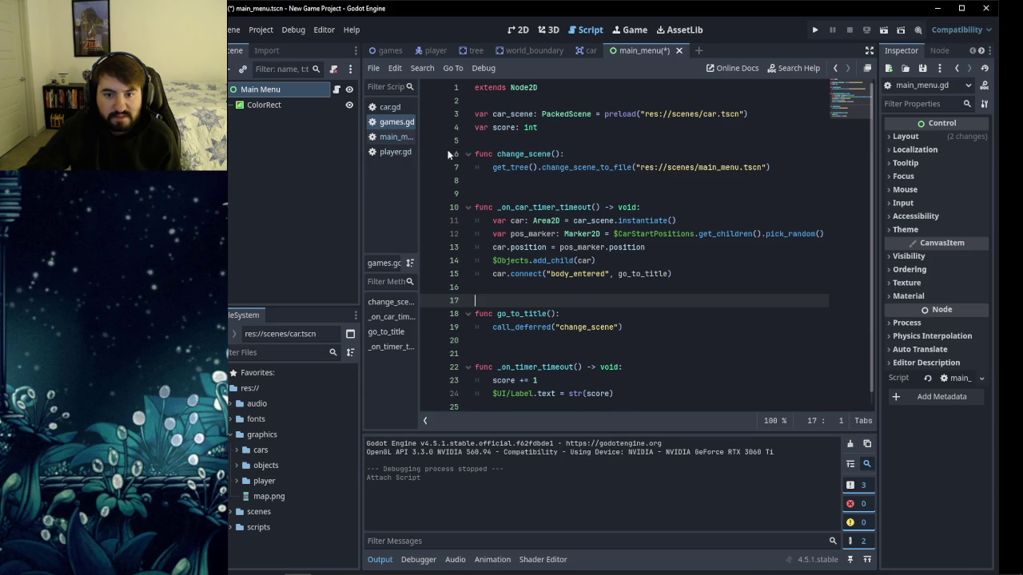
Add get_tree().change_scene_to_file("res://scenes/games.tscn") under the jump check in main_menu.gd.
left_click(389, 144)
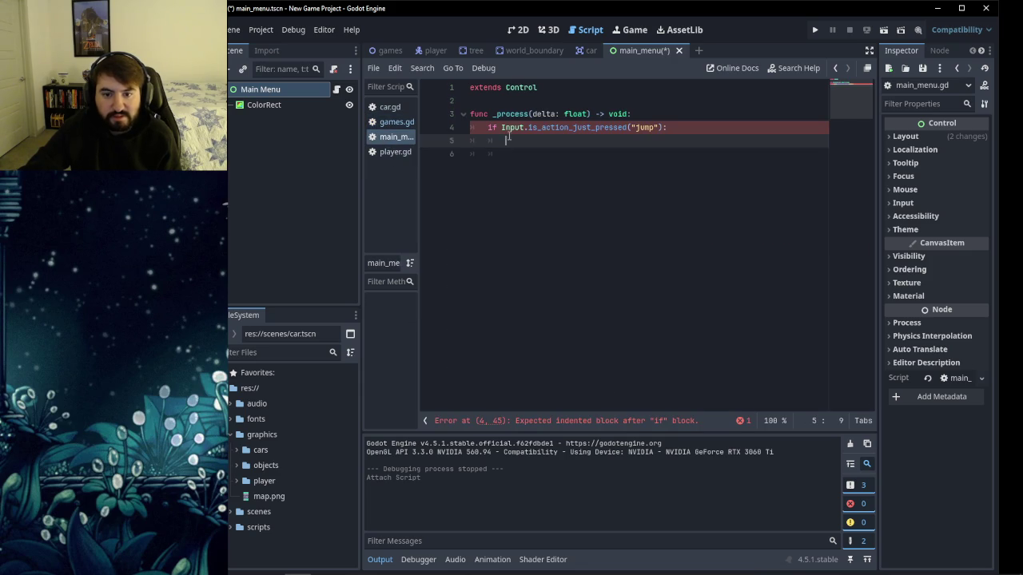
type("get_tree")
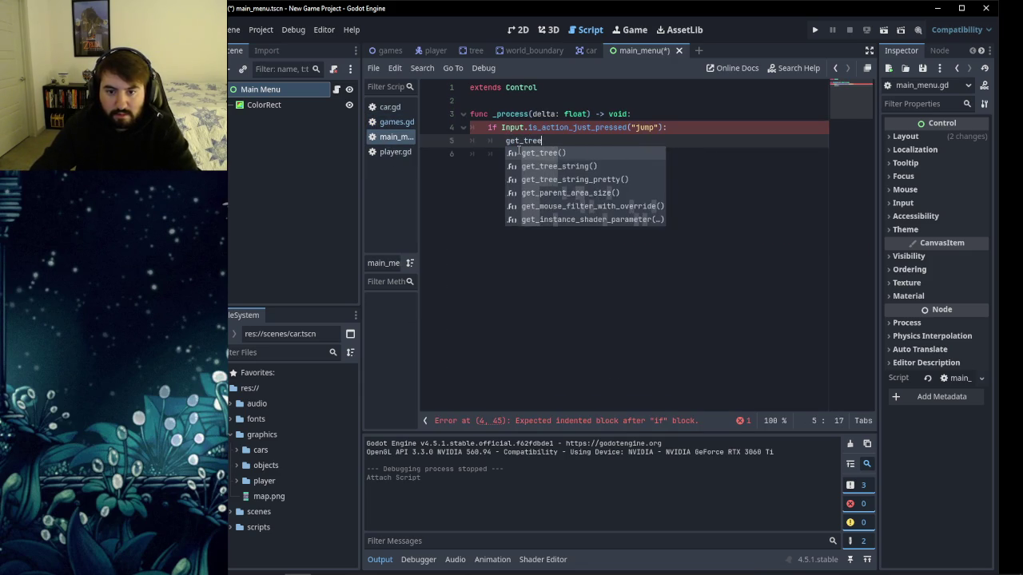
key("Return")
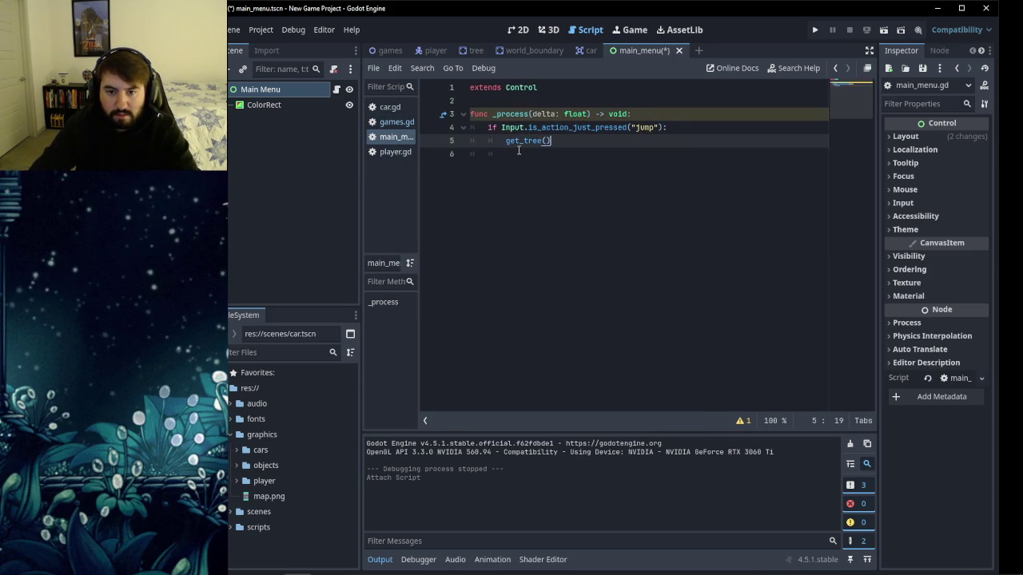
type(".")
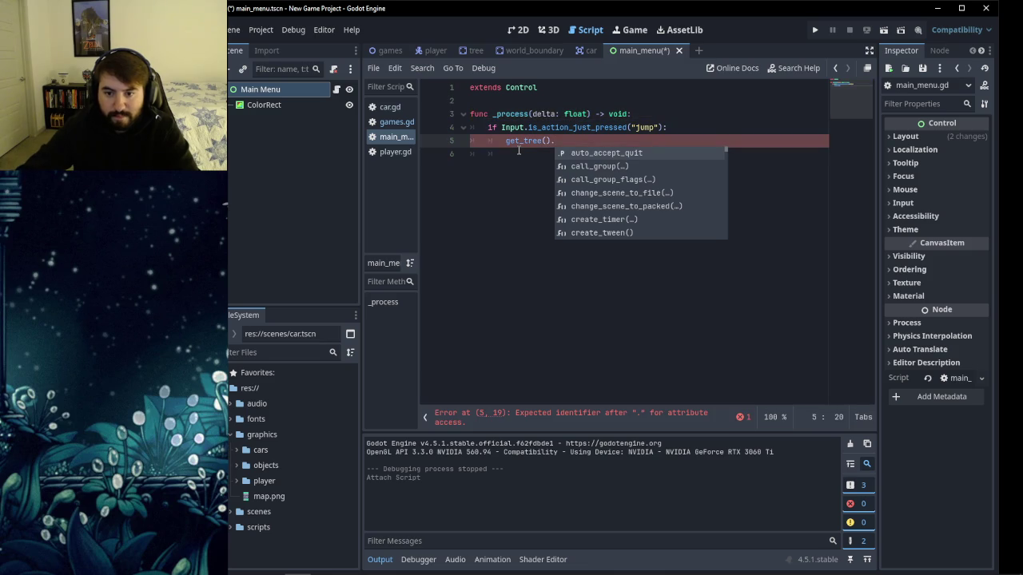
key("Down")
key("Down")
key("Down")
key("Return")
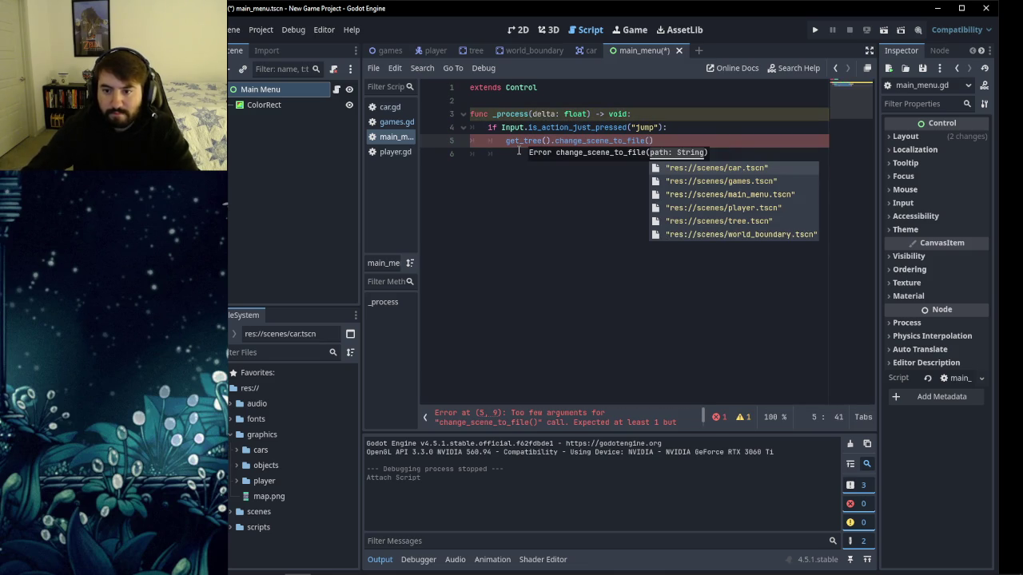
left_click(723, 181)
left_click(703, 156)
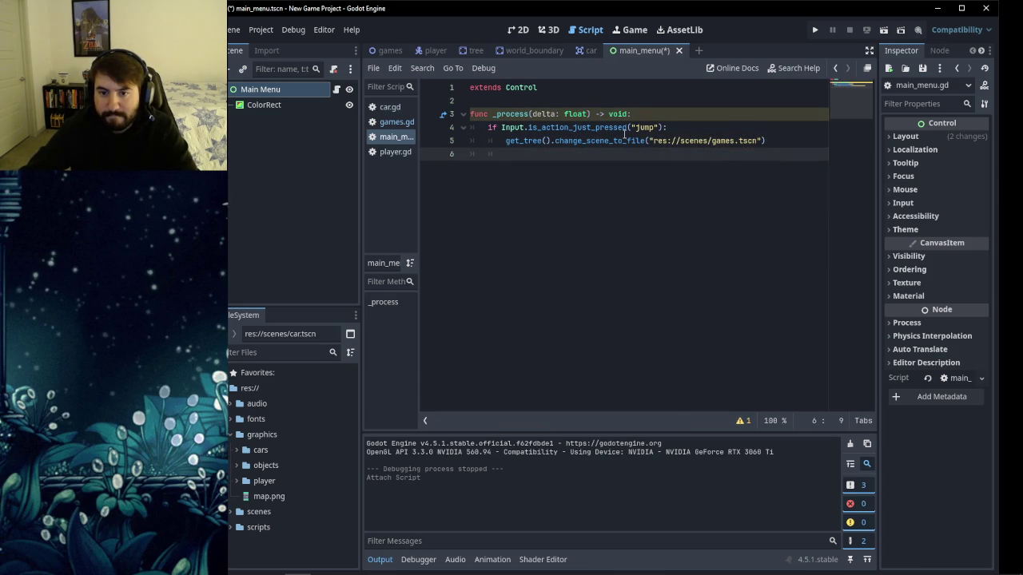
Rename the delta parameter to _delta, remove the trailing empty line, and save.
left_click(532, 114)
type("_")
left_click(540, 176)
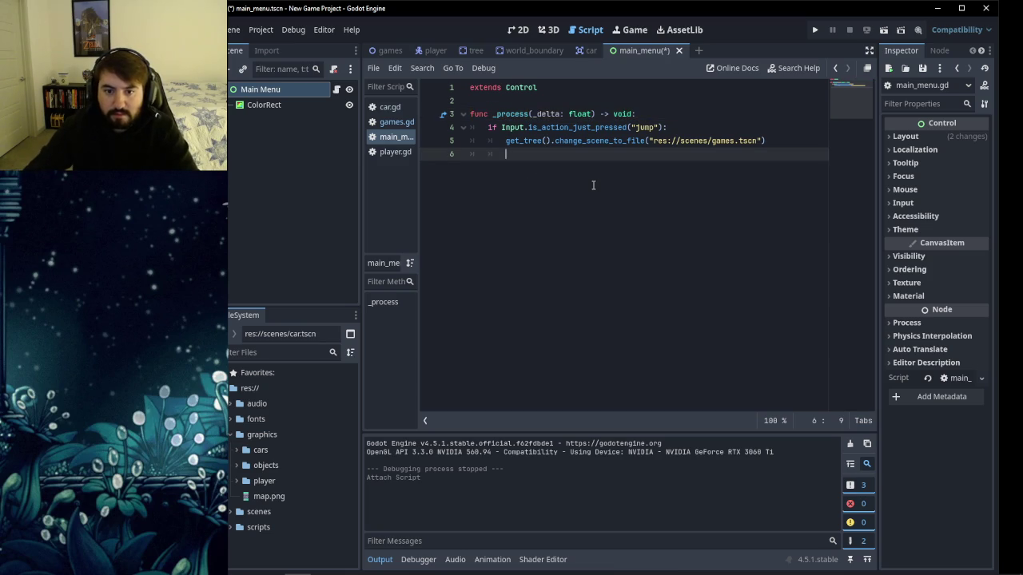
key("BackSpace")
key("BackSpace")
key("BackSpace")
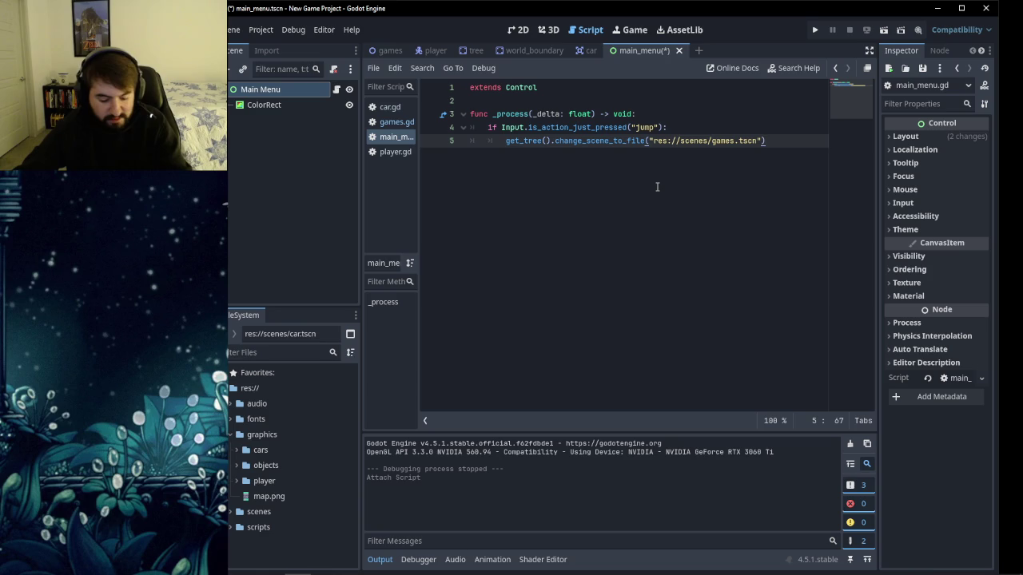
key("ctrl+s")
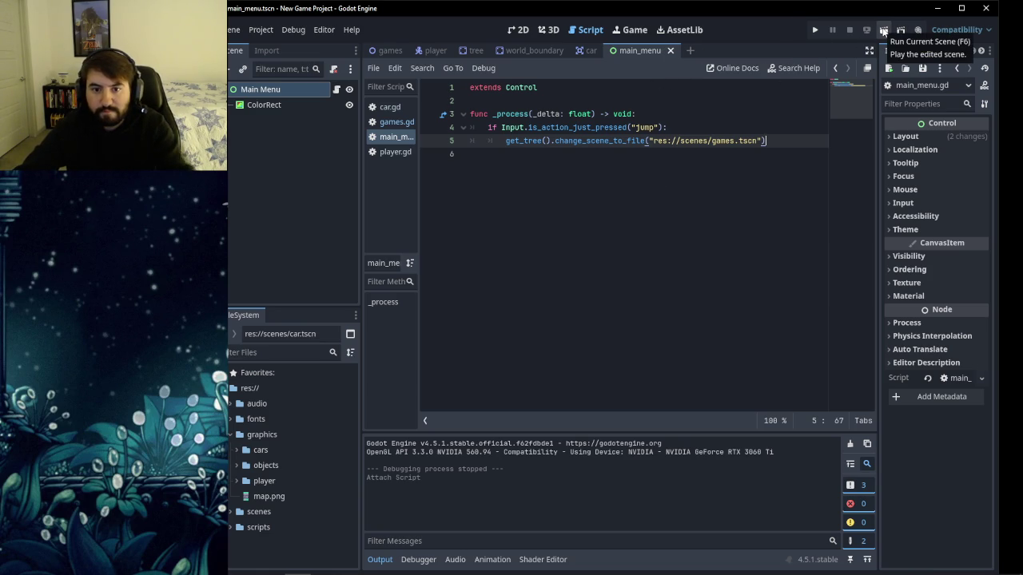
Test-run the main menu, start the game with Up to reach score 5, stop it, and reopen games.gd.
left_click(883, 31)
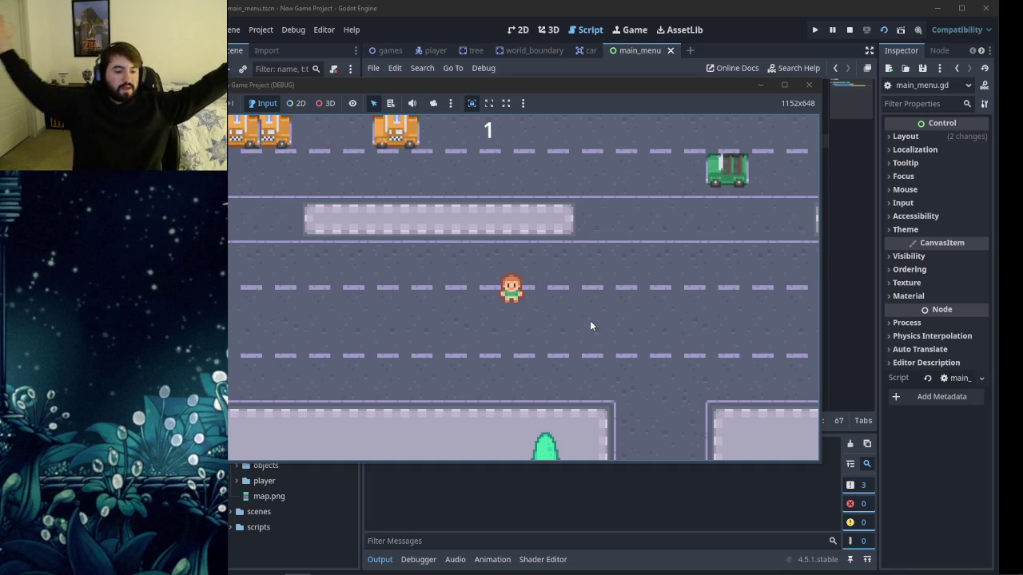
key("Up")
key("Up")
key("Up")
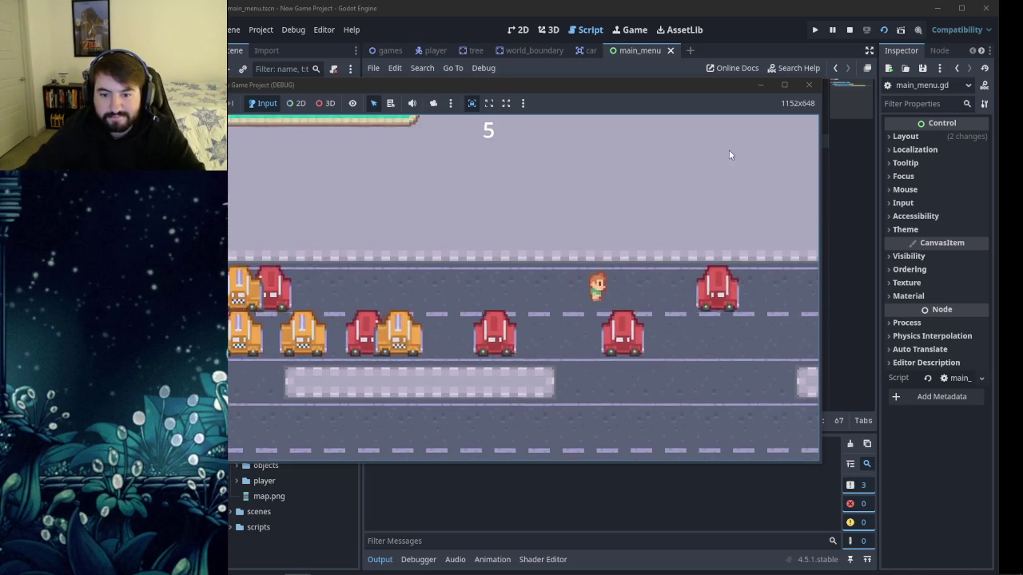
left_click(808, 85)
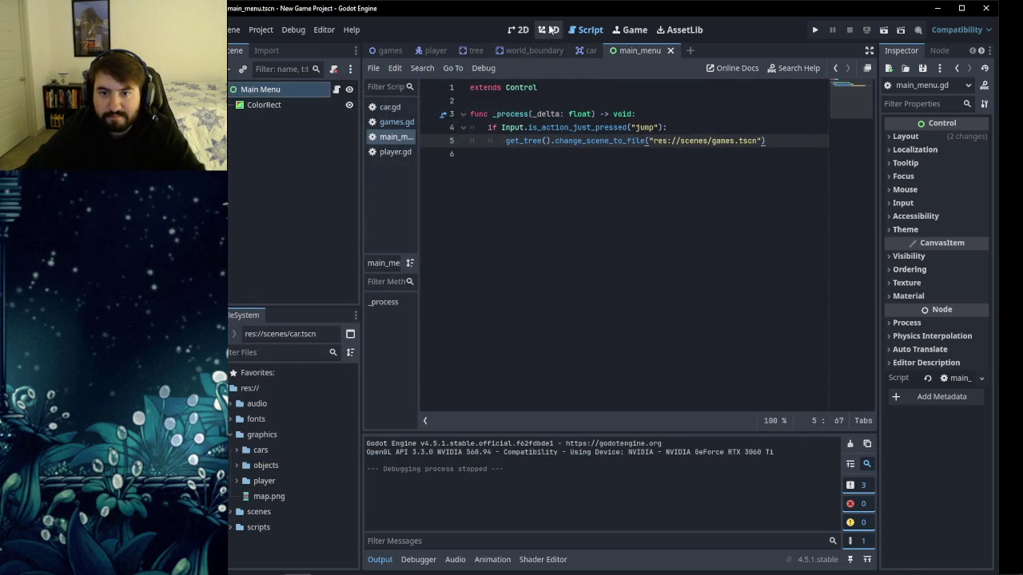
left_click(396, 123)
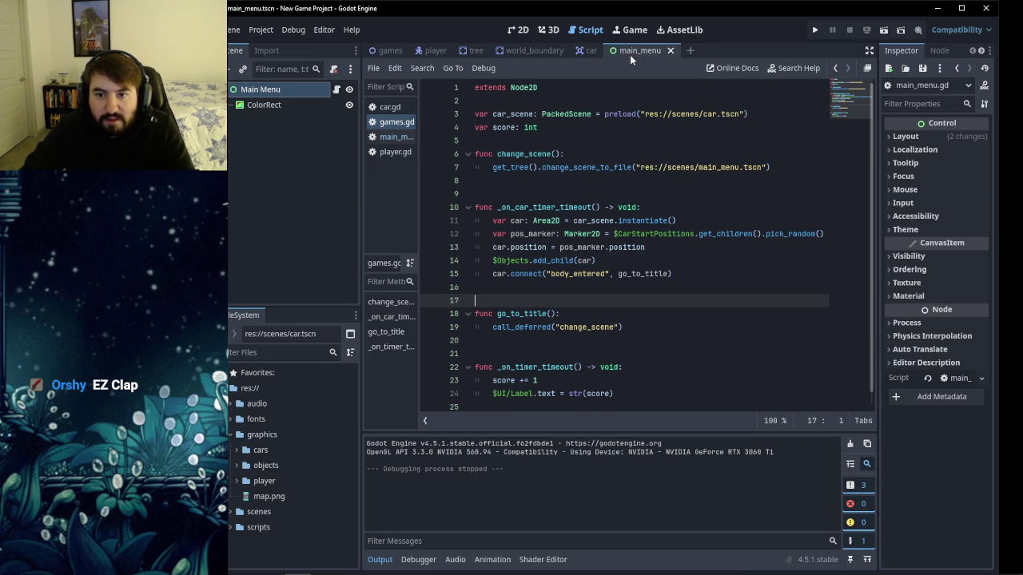
left_click(767, 167)
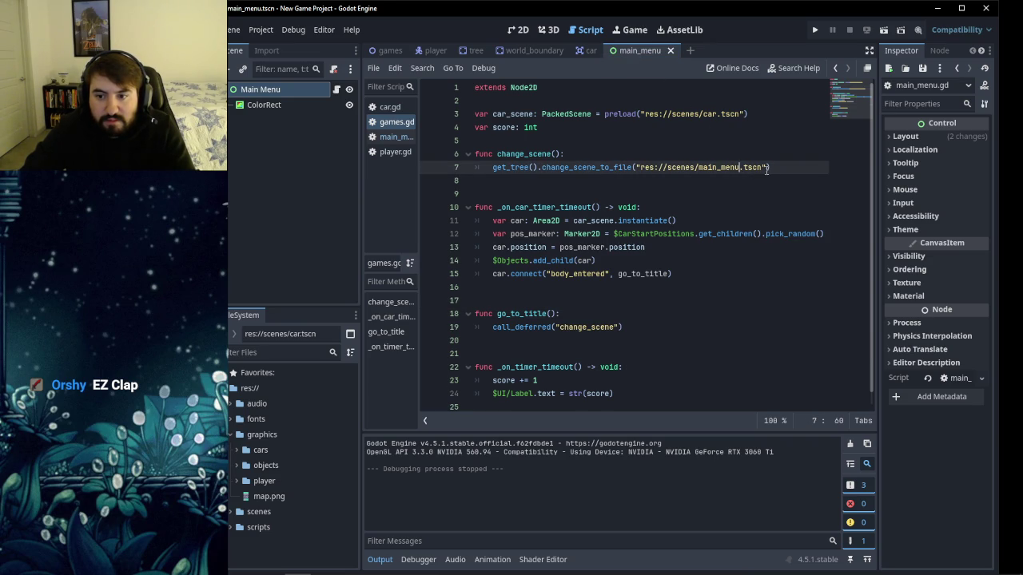
left_click_drag(772, 167, 633, 164)
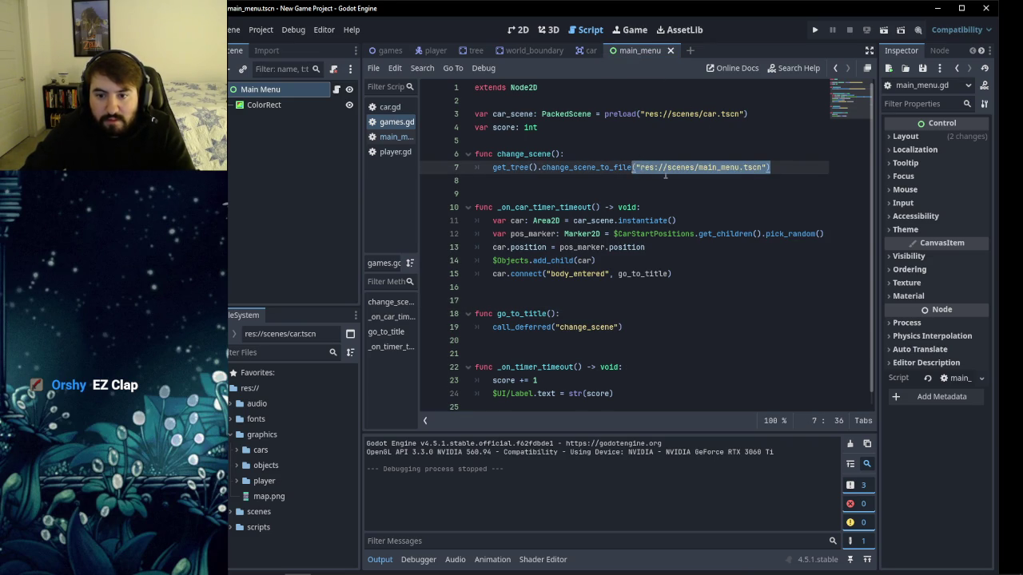
key("BackSpace")
type("(")
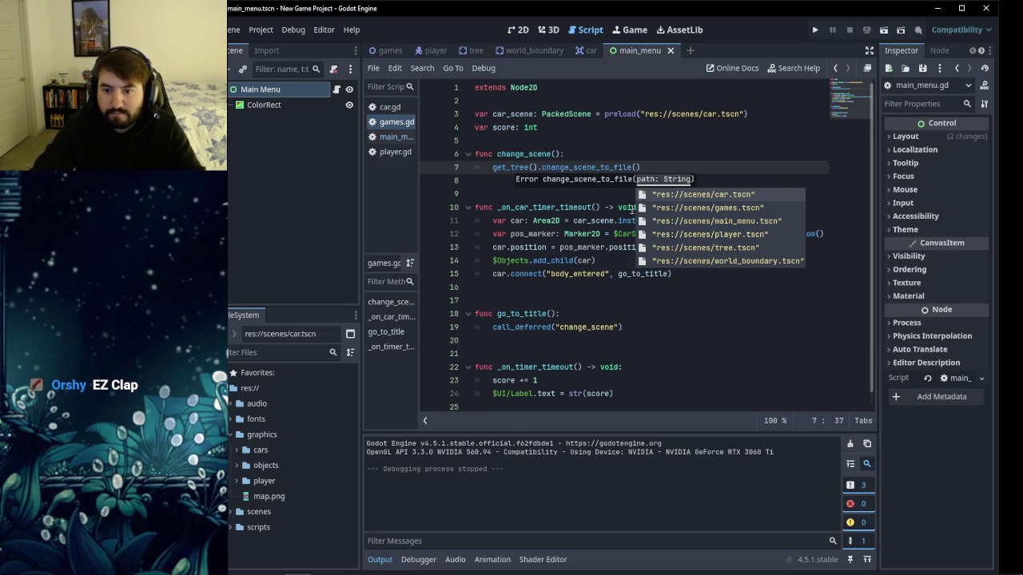
key("Down")
key("Down")
key("Return")
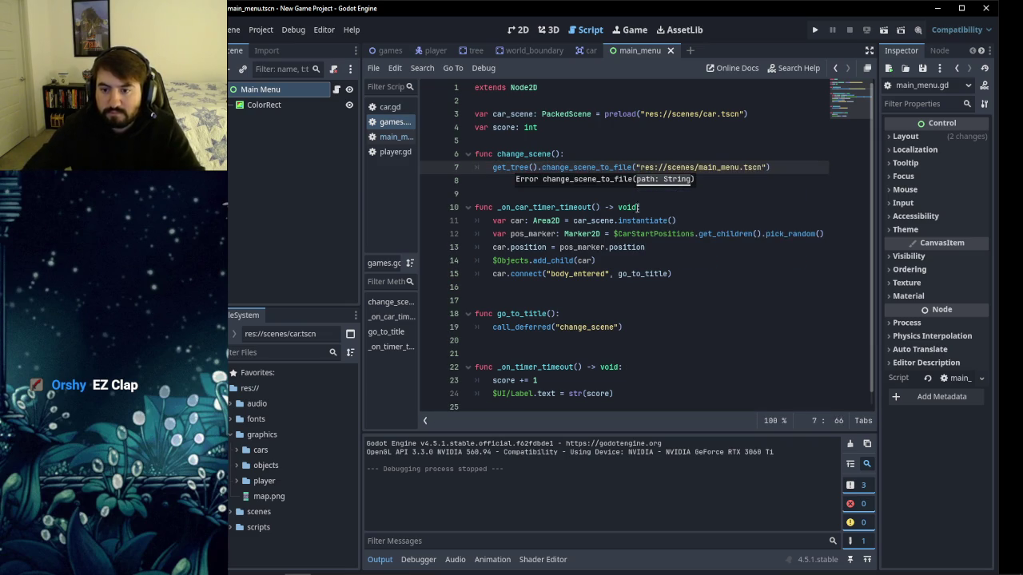
left_click(765, 203)
key("Up")
key("Up")
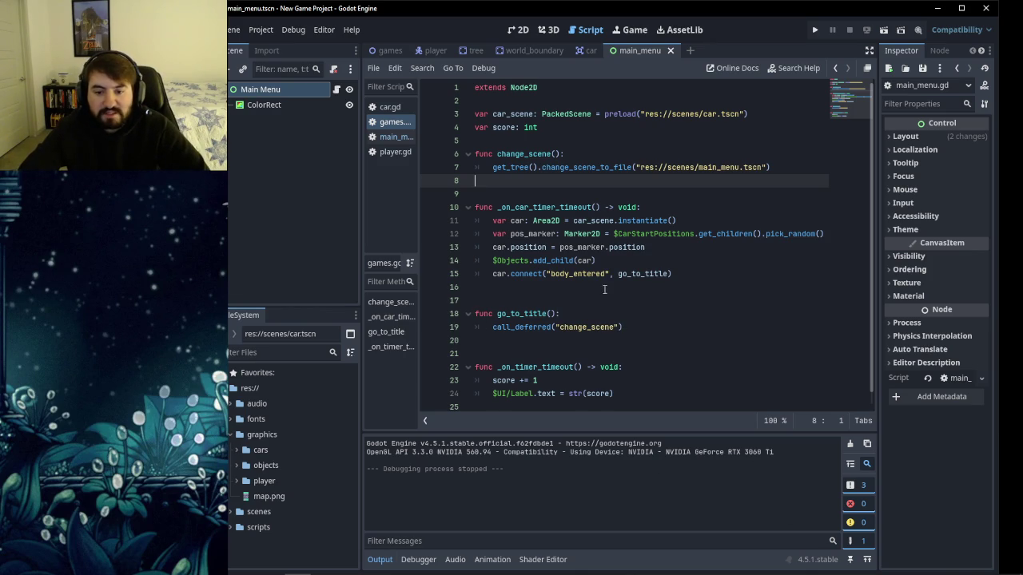
left_click_drag(618, 275, 668, 278)
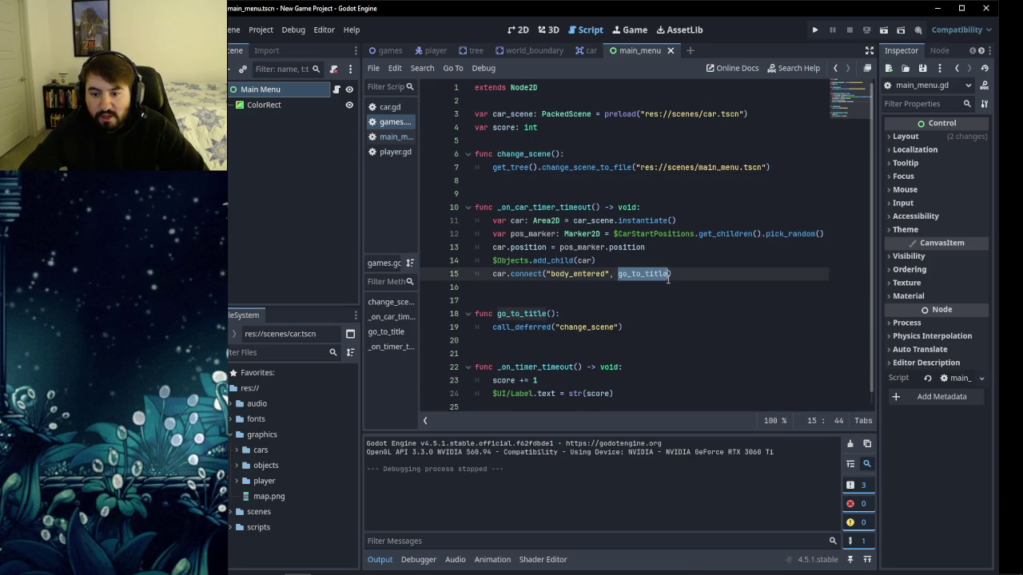
type("\"")
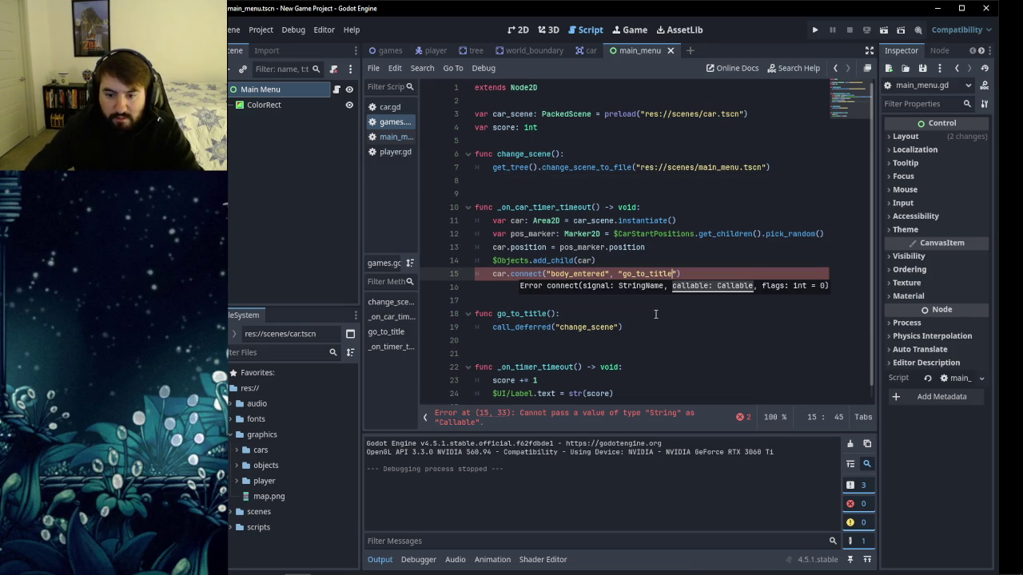
key("BackSpace")
key("BackSpace")
key("BackSpace")
key("BackSpace")
key("BackSpace")
key("BackSpace")
type("change_scene")
left_click(681, 302)
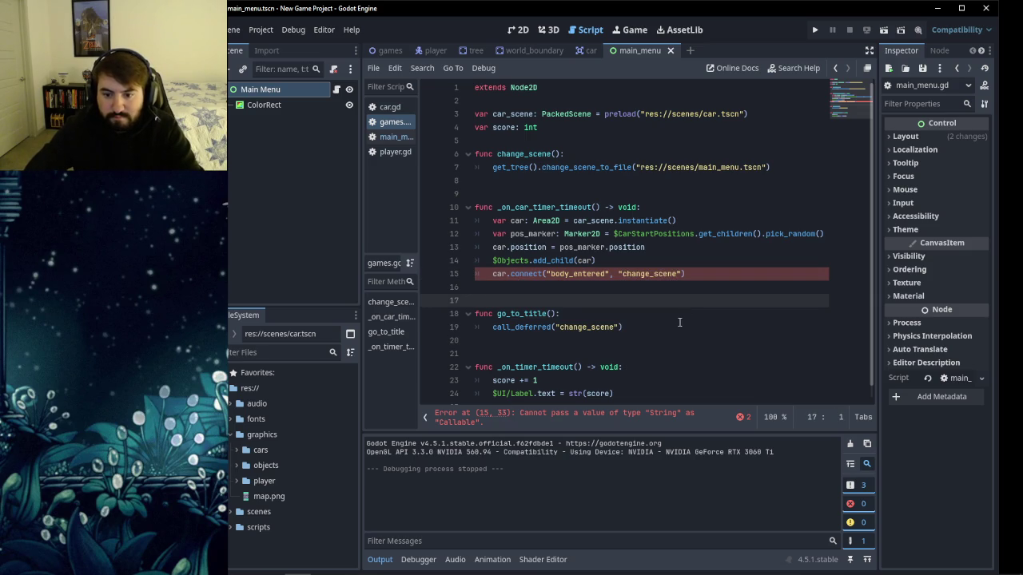
left_click(679, 323)
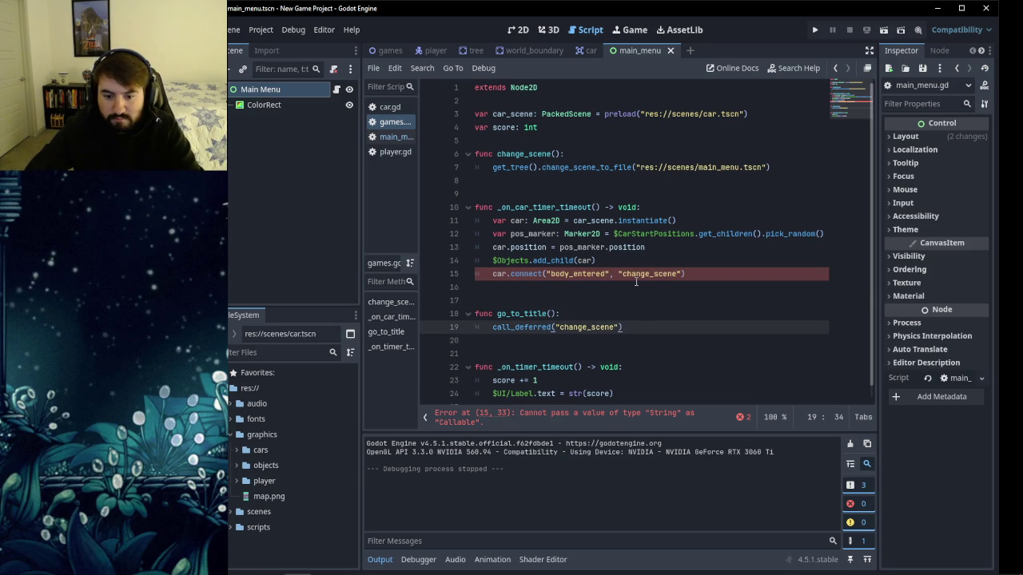
left_click(674, 265)
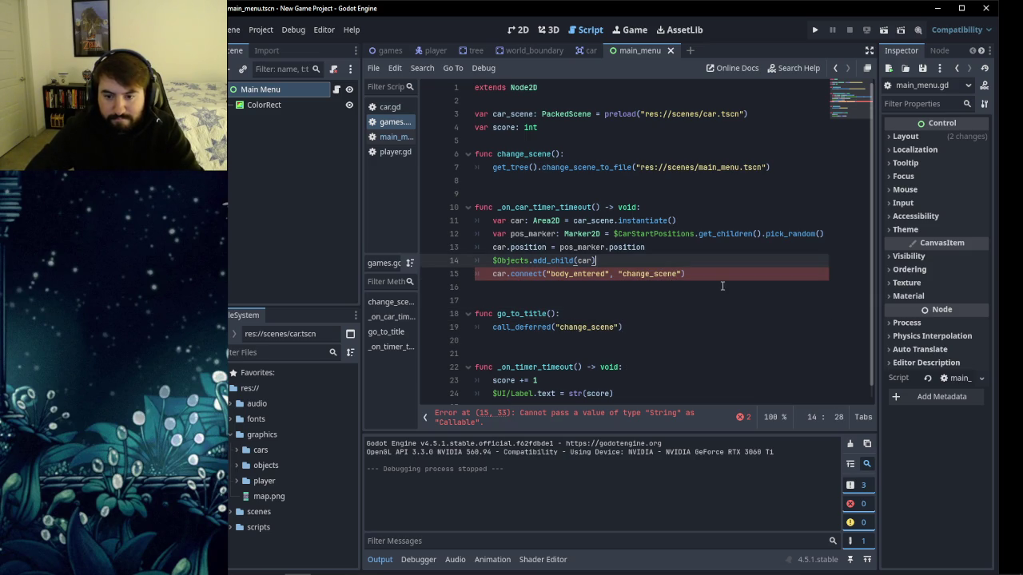
left_click(699, 276)
left_click_drag(619, 274, 681, 275)
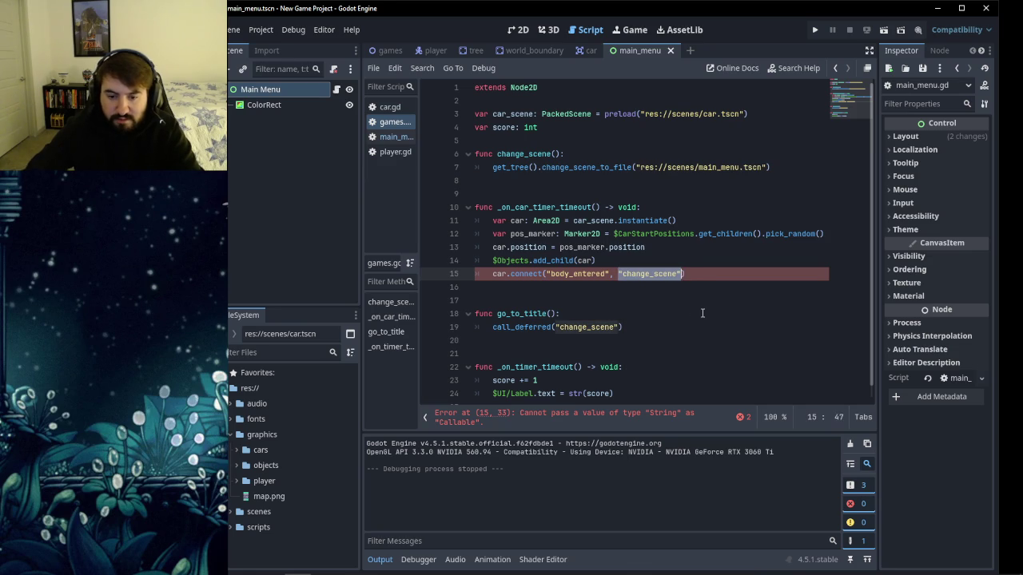
type("go_")
key("Return")
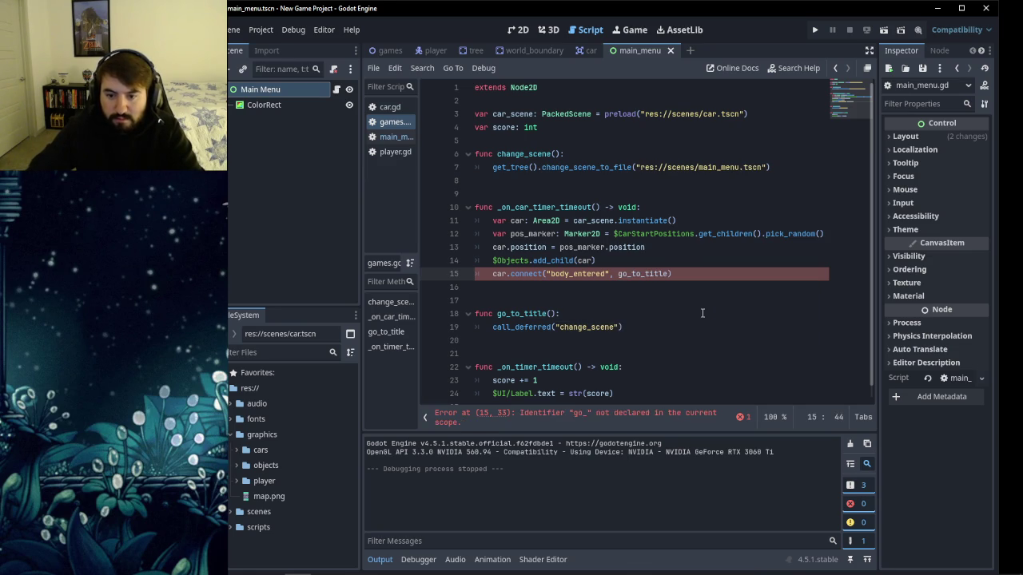
left_click(623, 300)
key("Up")
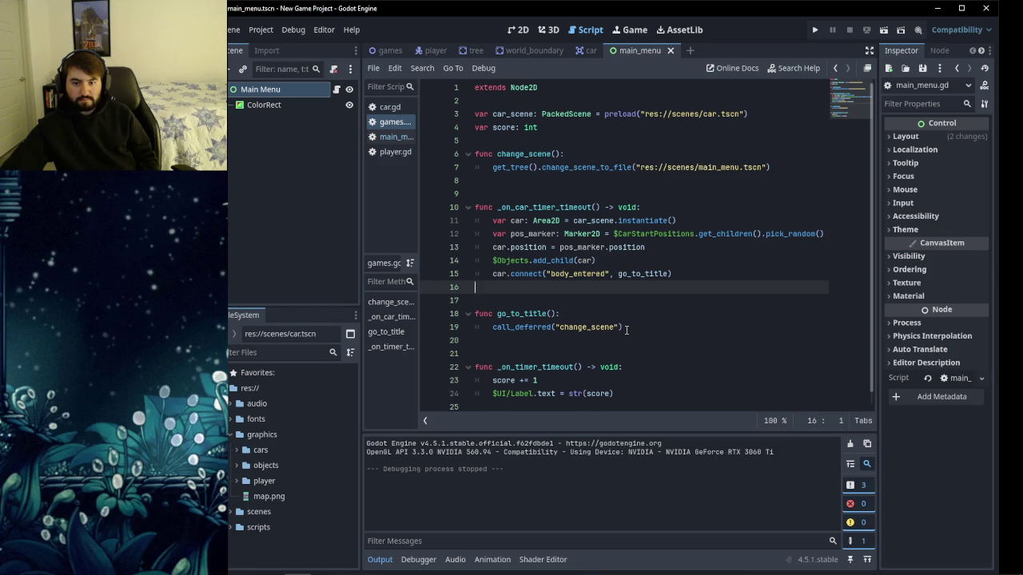
left_click_drag(769, 167, 474, 153)
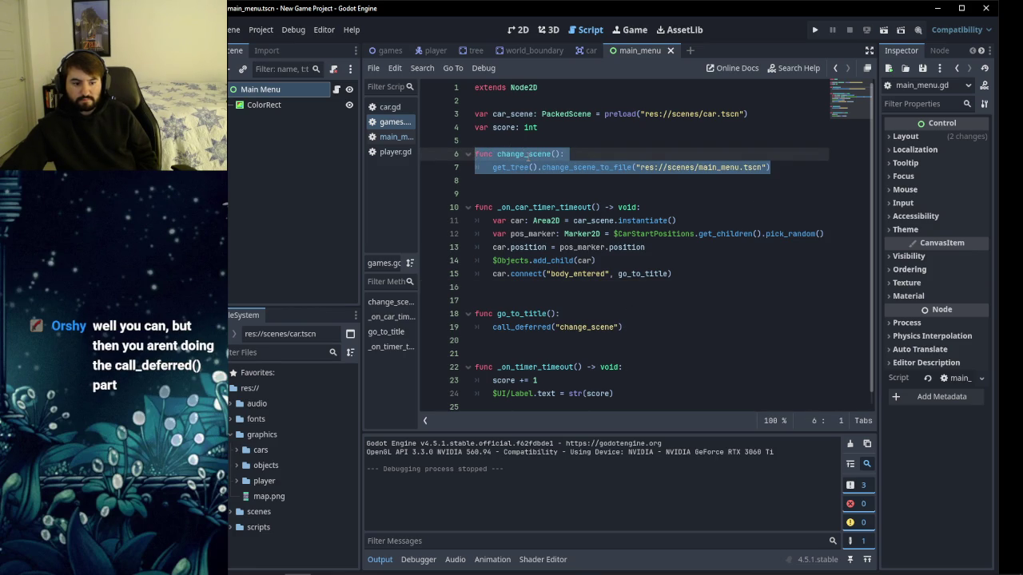
Cut the change_scene function from its old spot and open blank lines below the connect call.
right_click(528, 156)
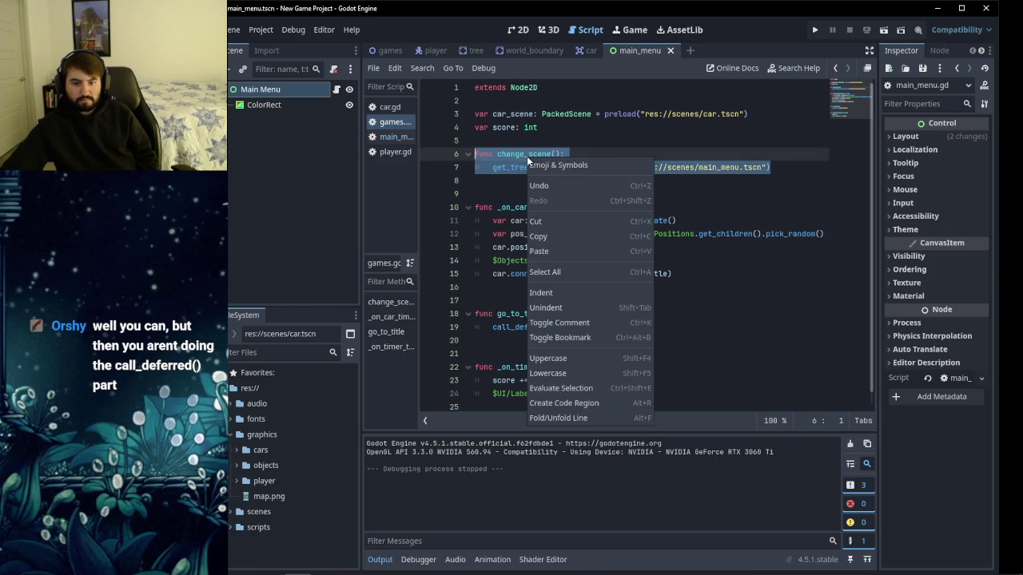
left_click(559, 235)
key("Delete")
key("Delete")
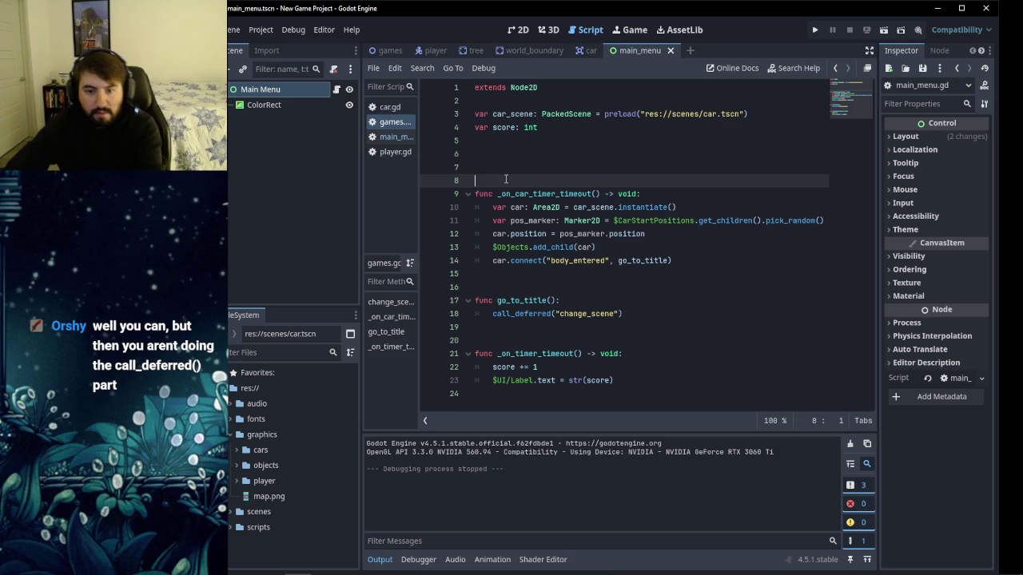
left_click(672, 234)
key("Return")
key("Return")
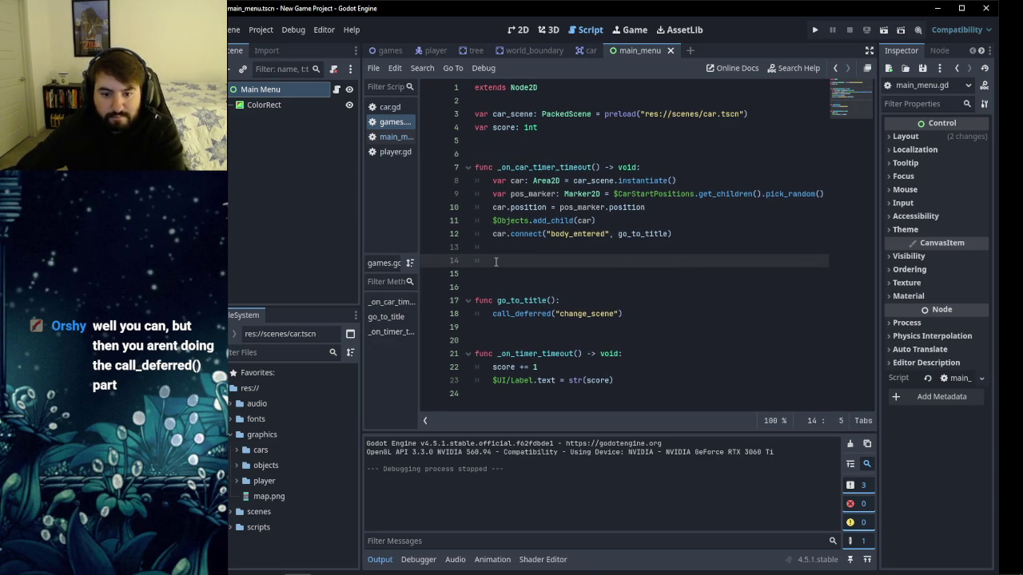
Paste change_scene at line 15 above go_to_title, then run the game to test it.
left_click(505, 232)
left_click(502, 248)
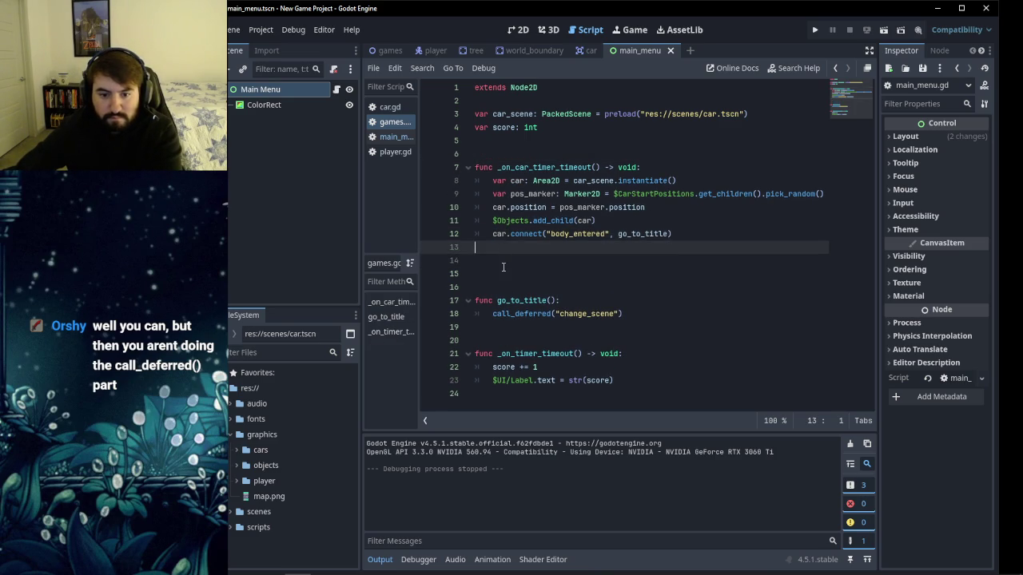
left_click(504, 260)
left_click(498, 274)
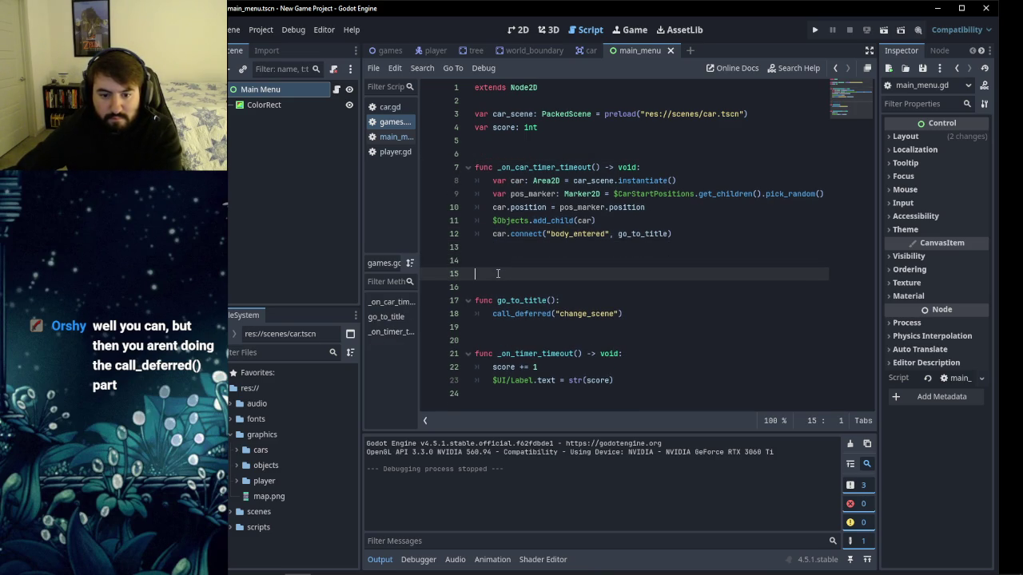
right_click(492, 271)
left_click(516, 365)
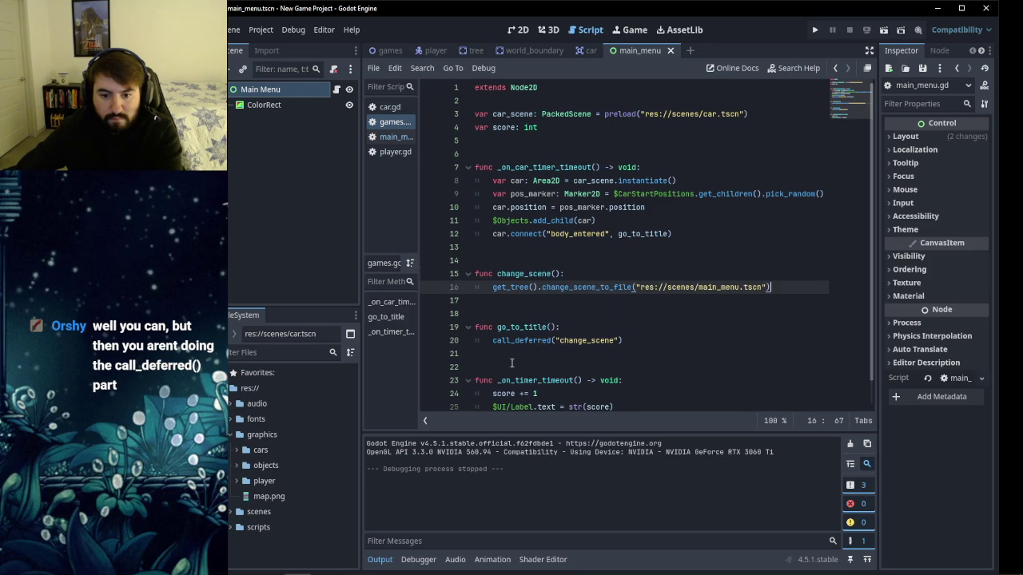
left_click(692, 316)
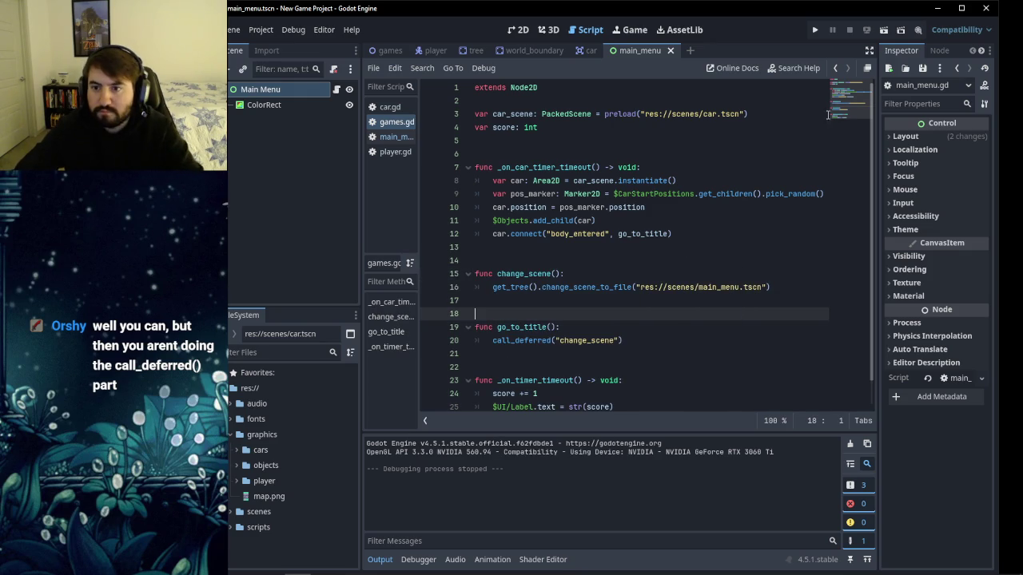
left_click(815, 31)
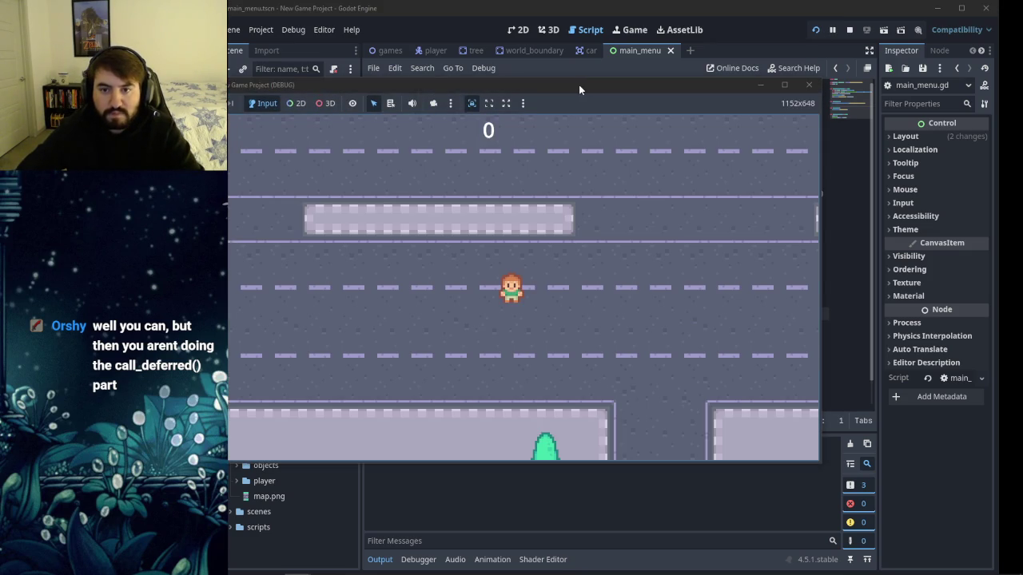
key("Up")
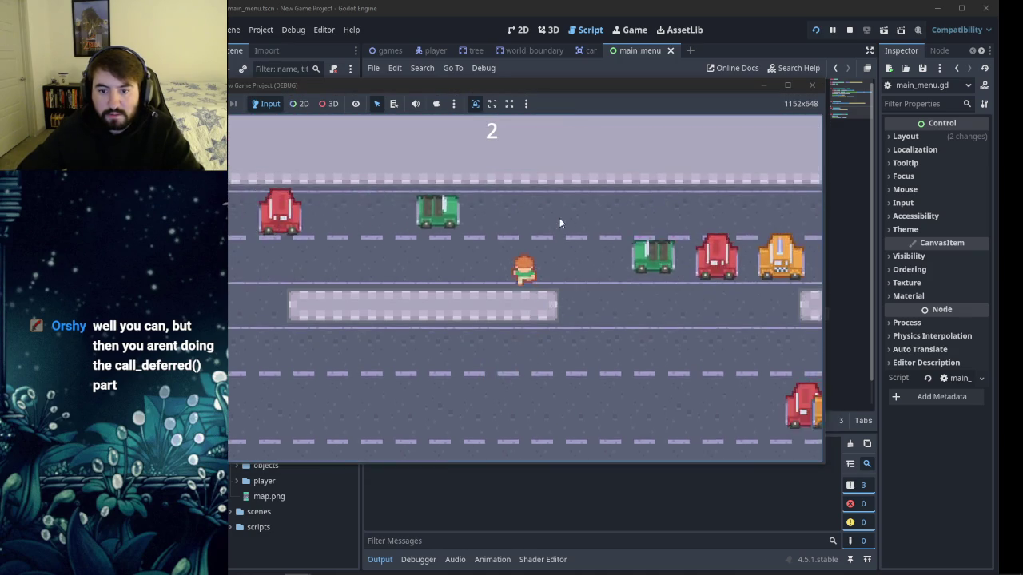
key("Up")
key("Up")
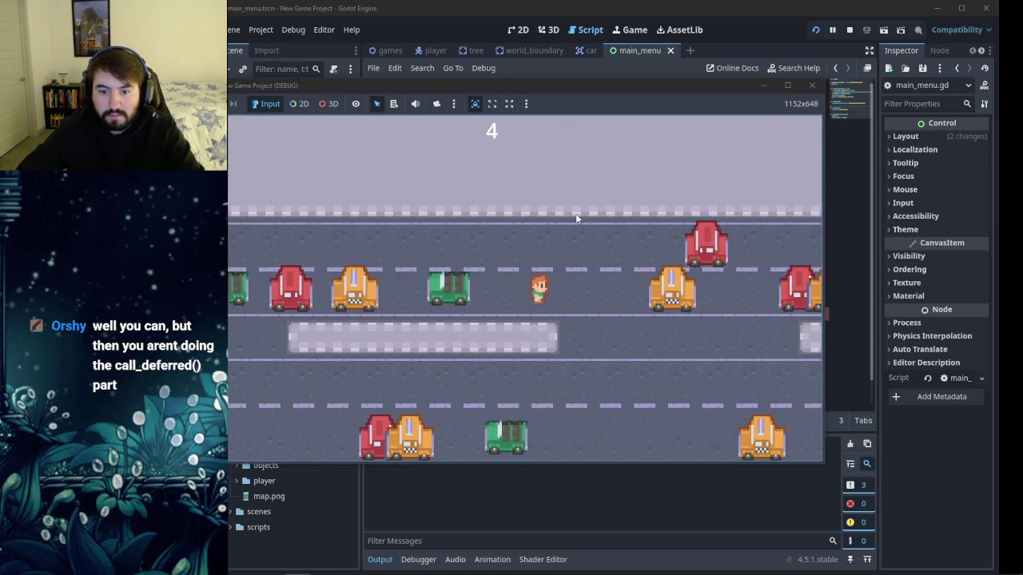
key("Up")
left_click(811, 86)
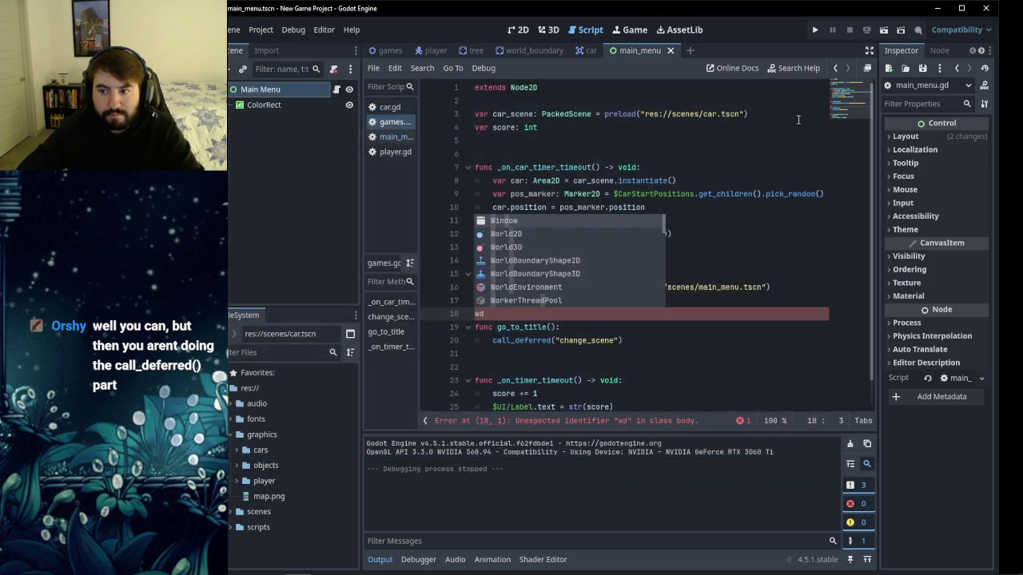
key("BackSpace")
key("BackSpace")
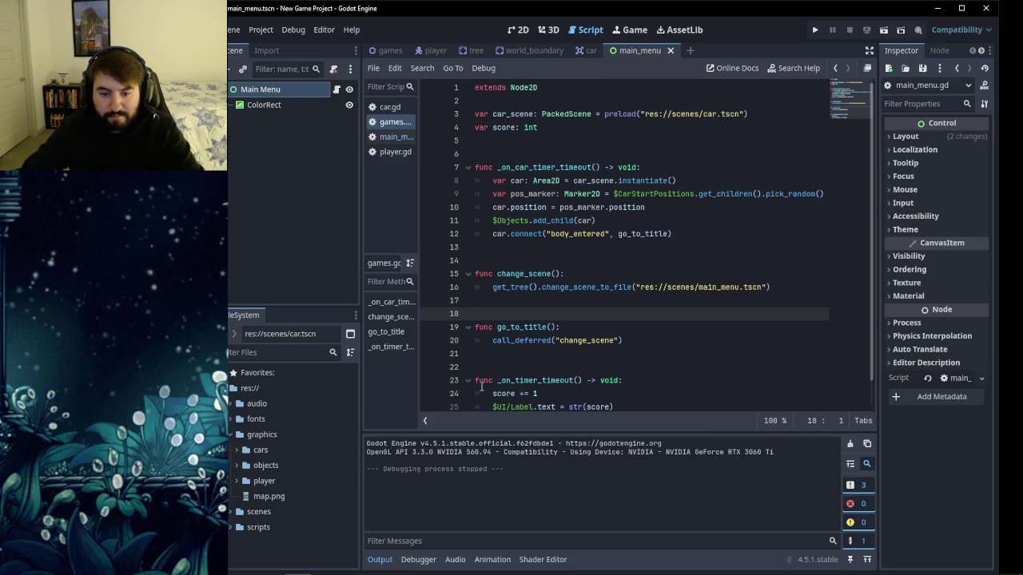
left_click(660, 335)
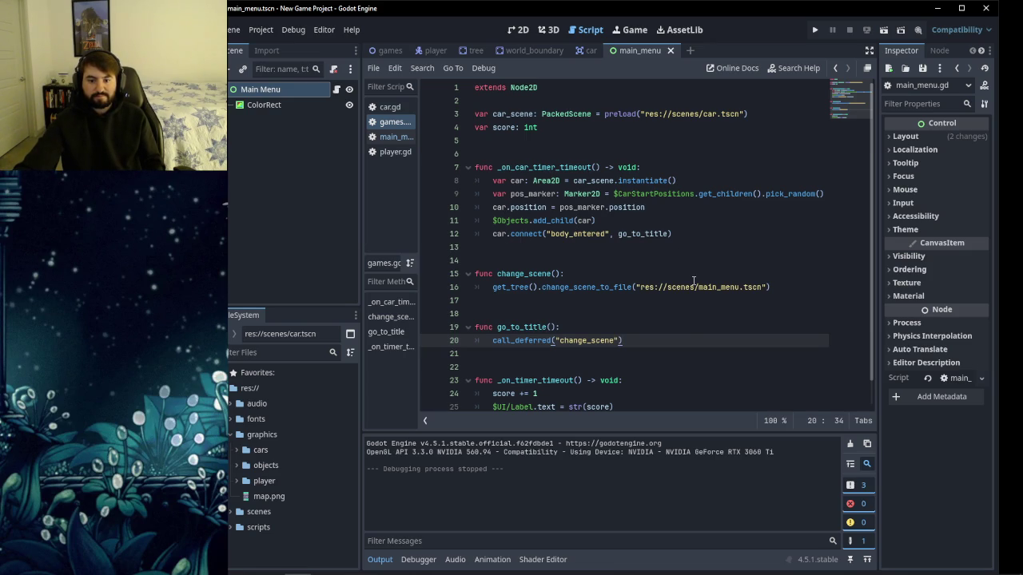
scroll(663, 366, "down", 1)
scroll(669, 351, "up", 1)
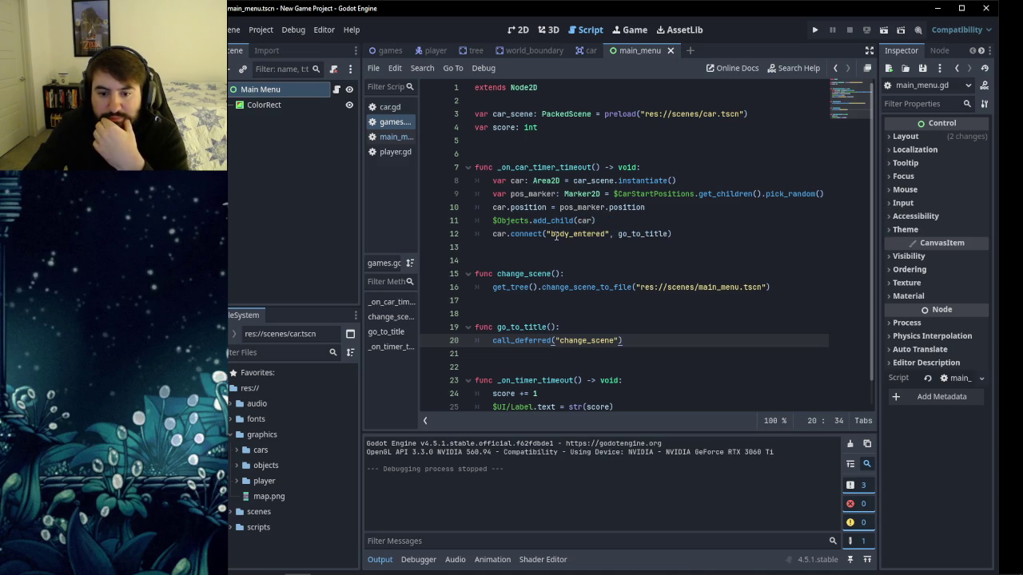
mouse_move(672, 234)
left_mouse_down()
mouse_move(479, 220)
mouse_move(480, 229)
left_mouse_up()
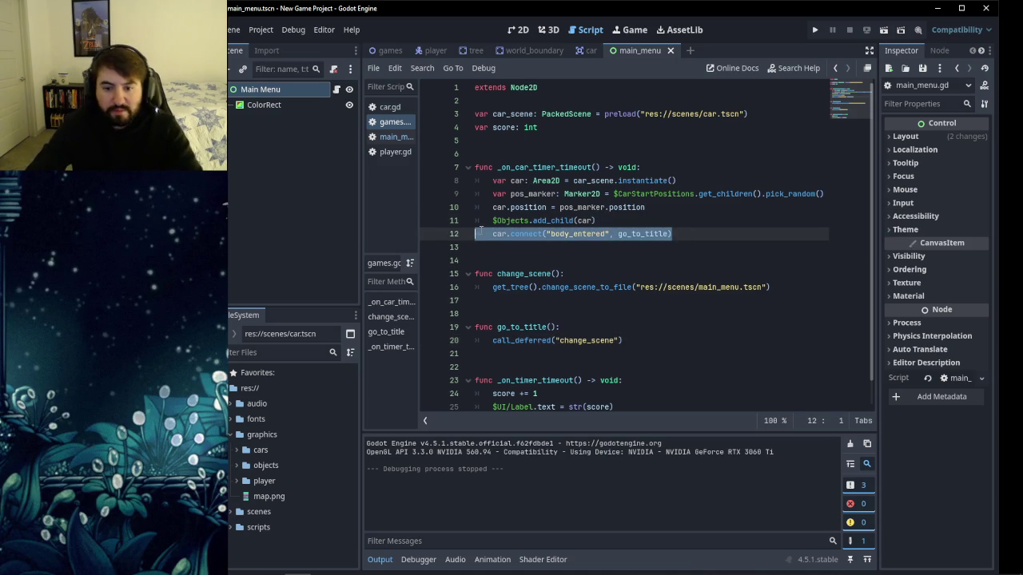
Delete the car.connect line in games.gd and show the car Area2D's signals, including body_entered.
key("BackSpace")
key("BackSpace")
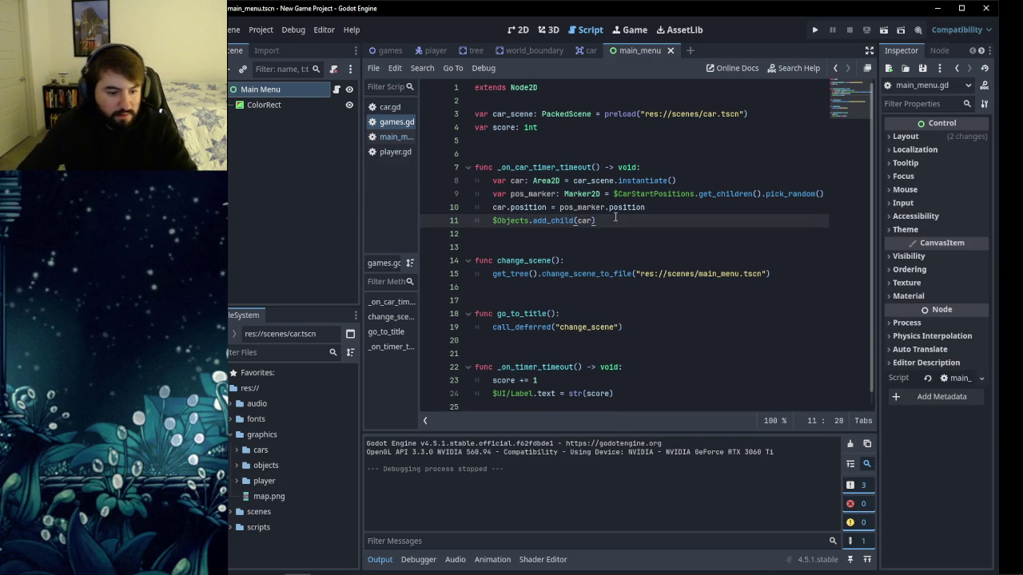
left_click(518, 29)
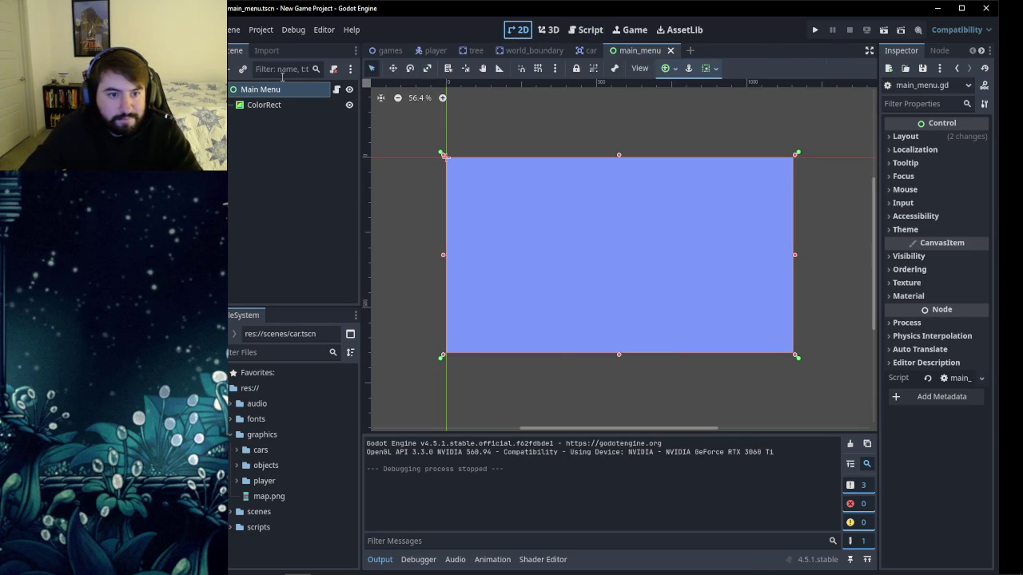
left_click(381, 54)
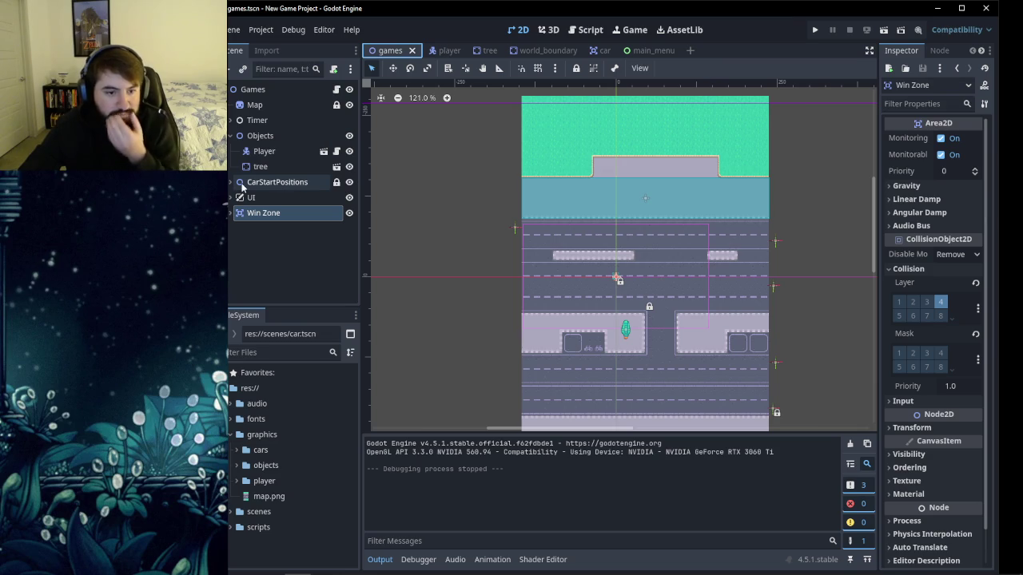
left_click(529, 52)
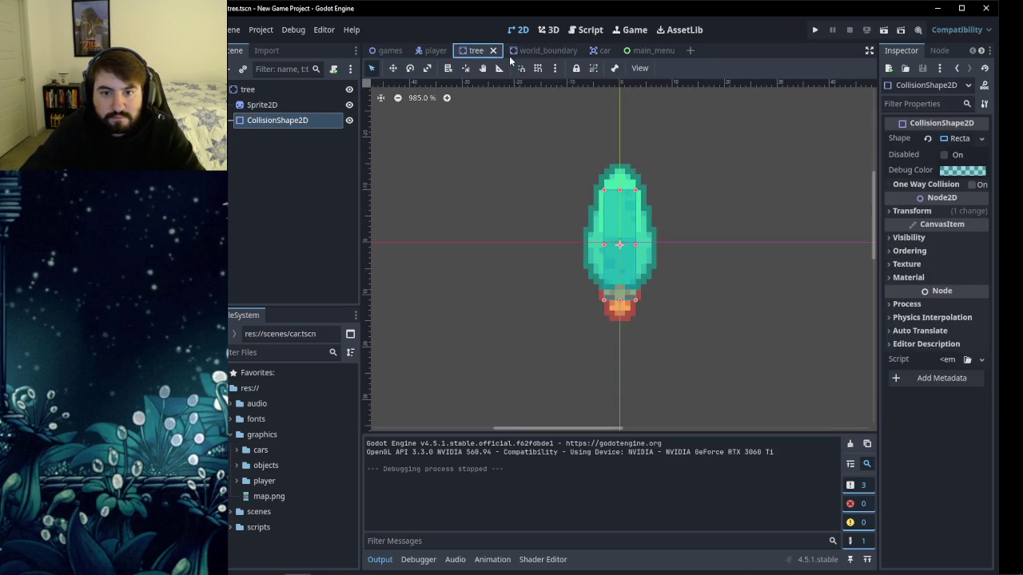
left_click(591, 51)
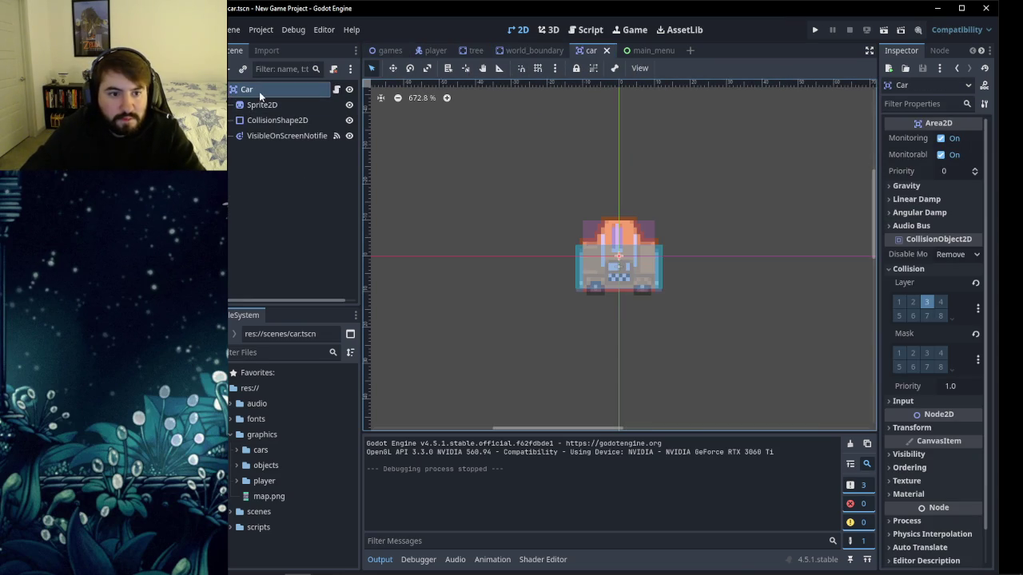
left_click(939, 50)
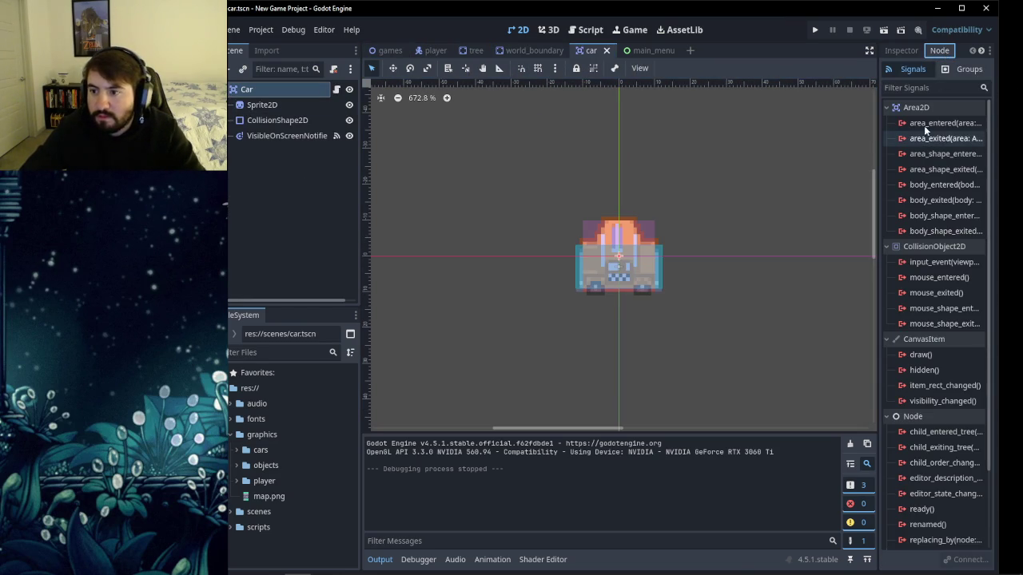
mouse_move(935, 186)
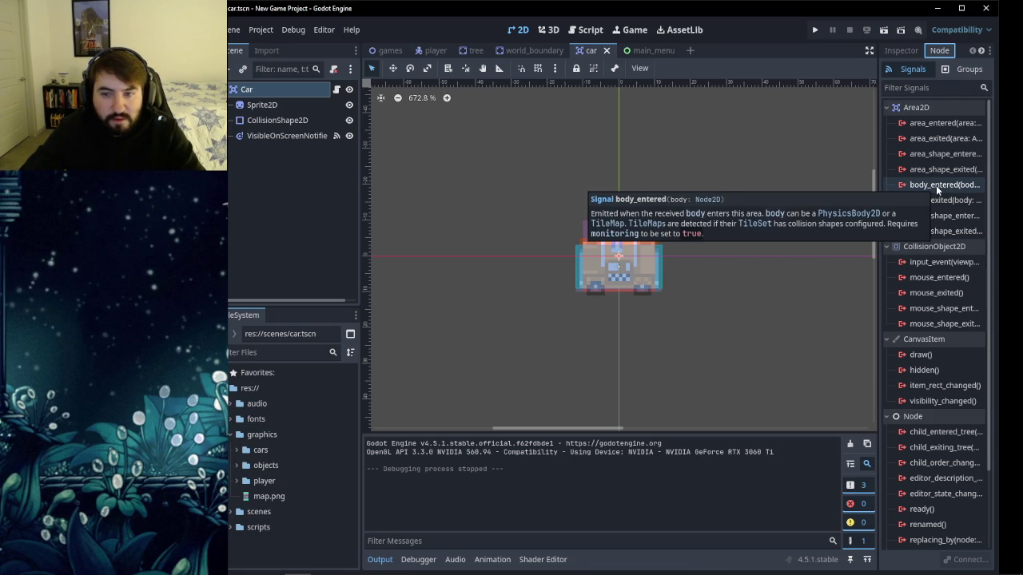
Connect the car's body_entered signal to a new handler, then delete the generated _on_body_entered function.
double_click(936, 185)
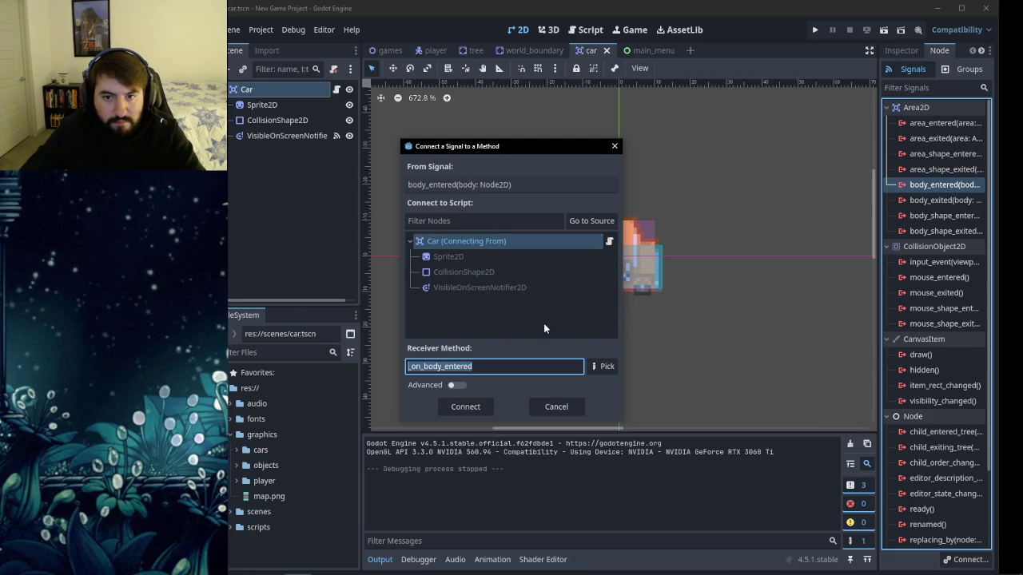
left_click(457, 407)
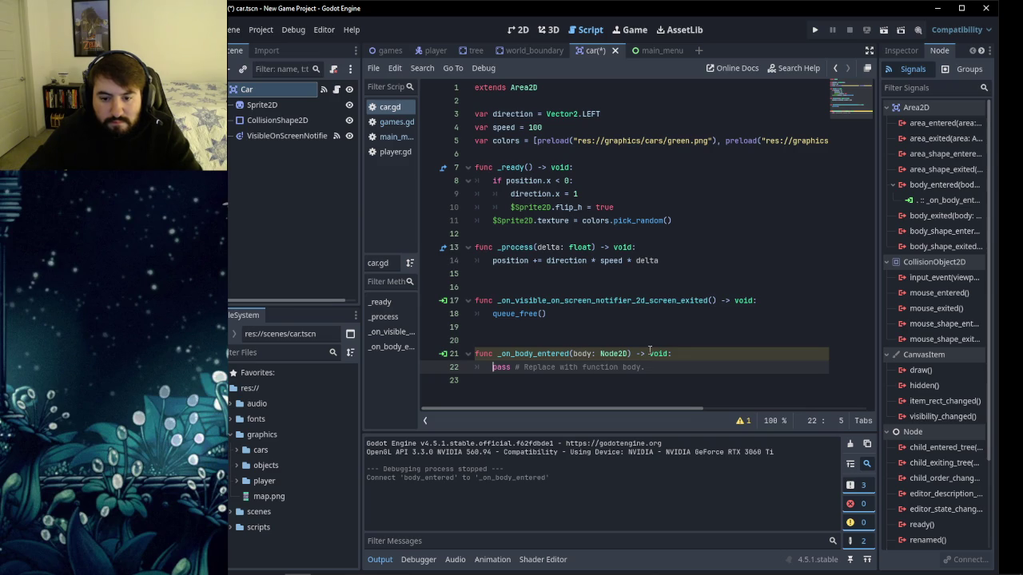
left_click_drag(646, 366, 491, 367)
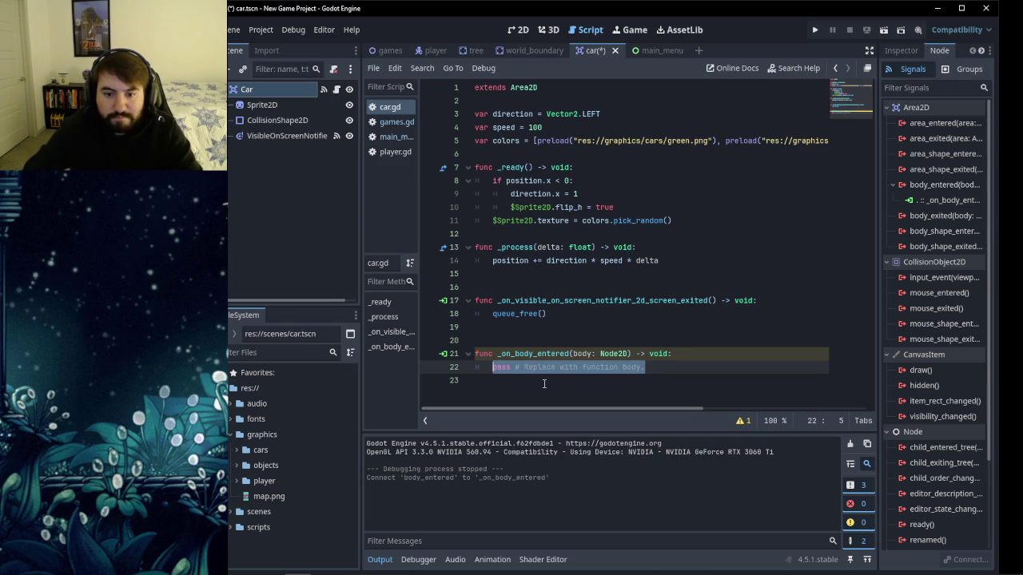
key("BackSpace")
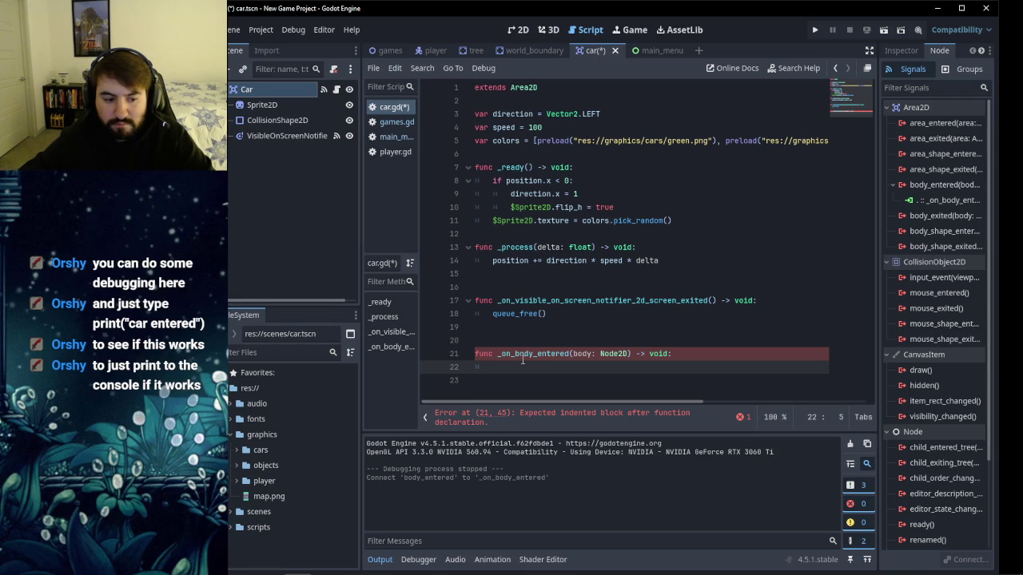
left_click_drag(520, 364, 501, 344)
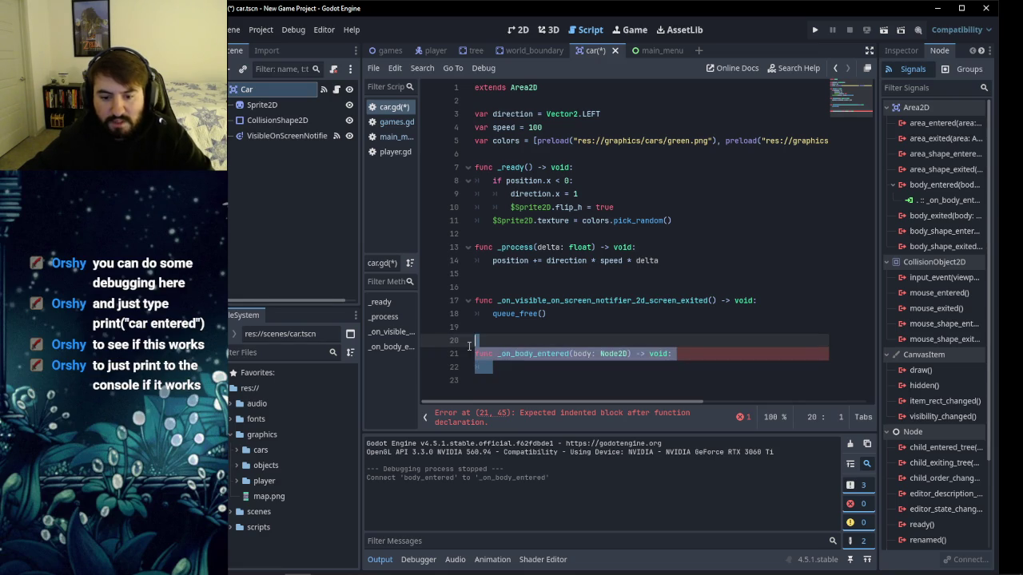
key("BackSpace")
key("BackSpace")
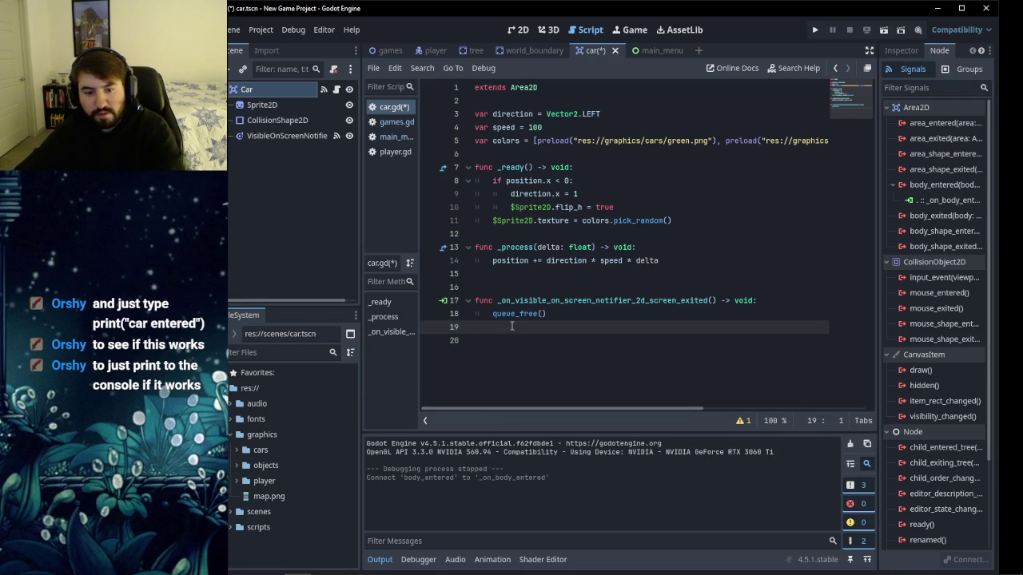
Save, add a new line after add_child in games.gd, and resume the YouTube tutorial.
key("ctrl+s")
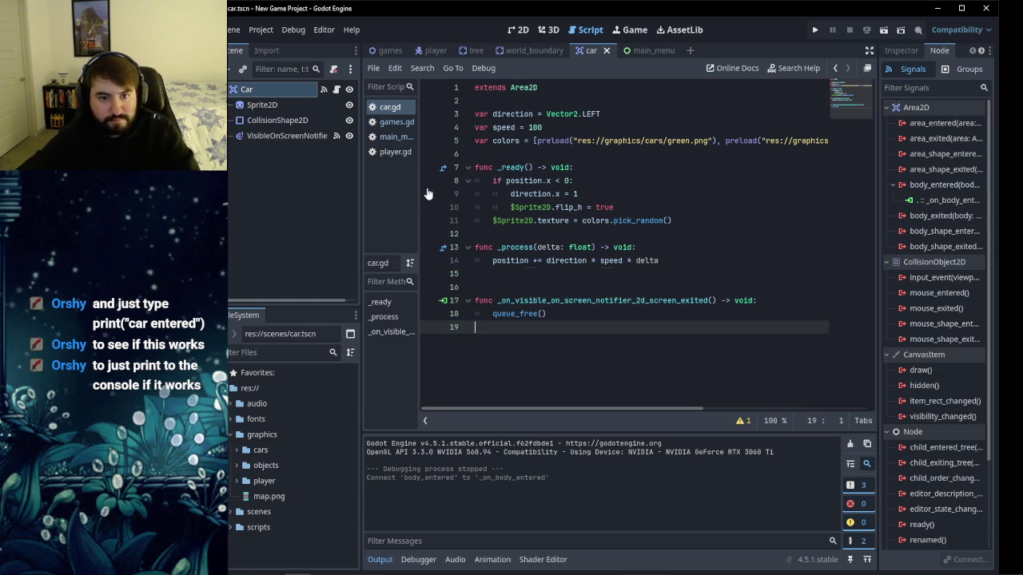
left_click(390, 123)
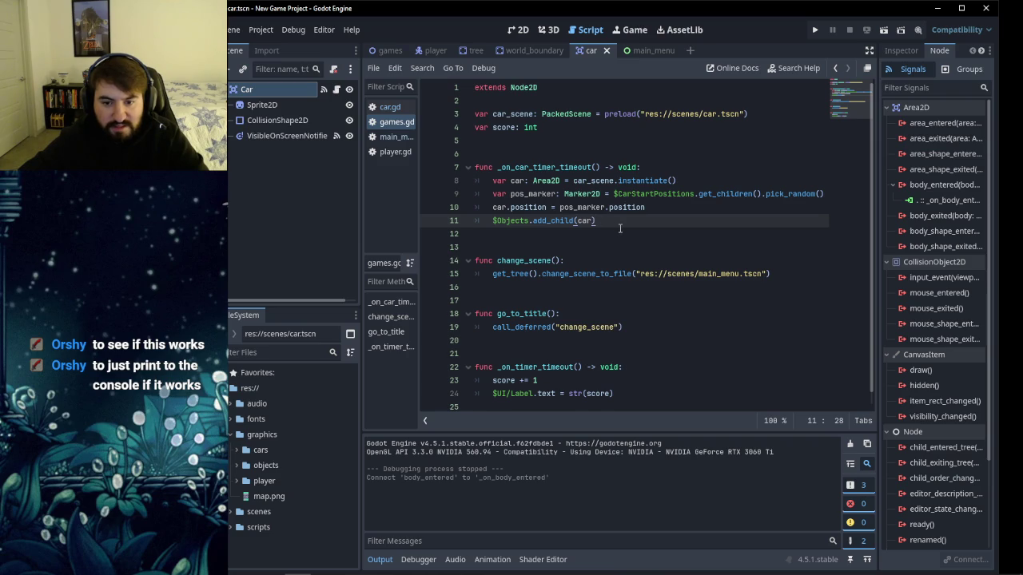
key("Return")
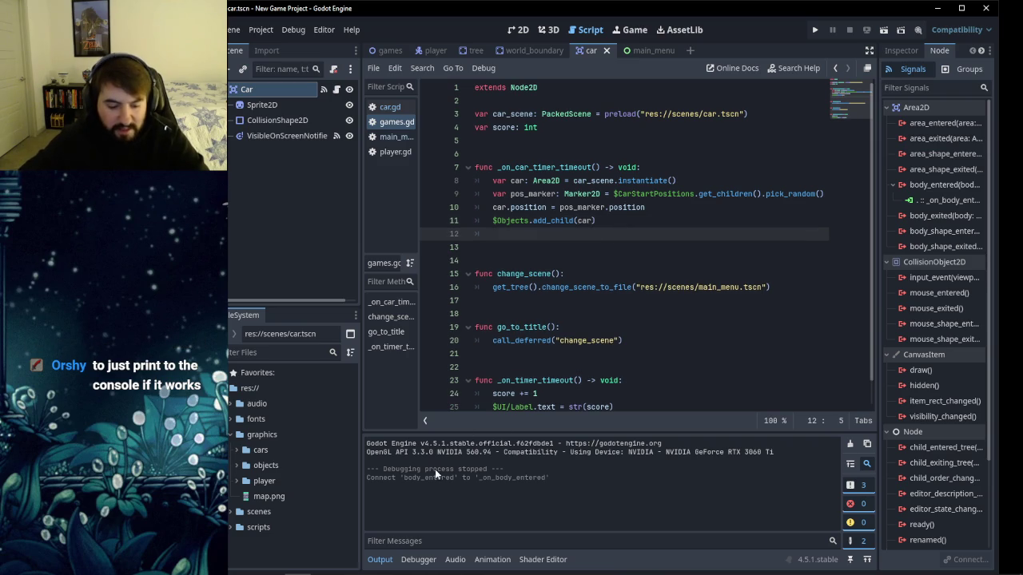
left_click(296, 564)
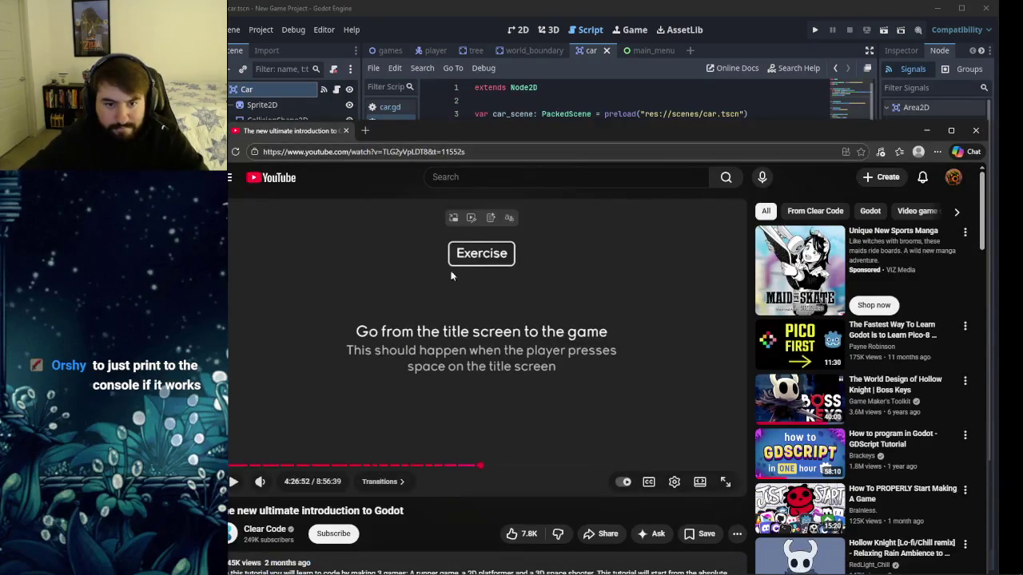
left_click(436, 375)
Rewind the tutorial 40 seconds to its go_to_title collision print code, then switch back to Godot.
key("Left")
key("Left")
key("Left")
key("Left")
key("Left")
key("Left")
left_click(476, 366)
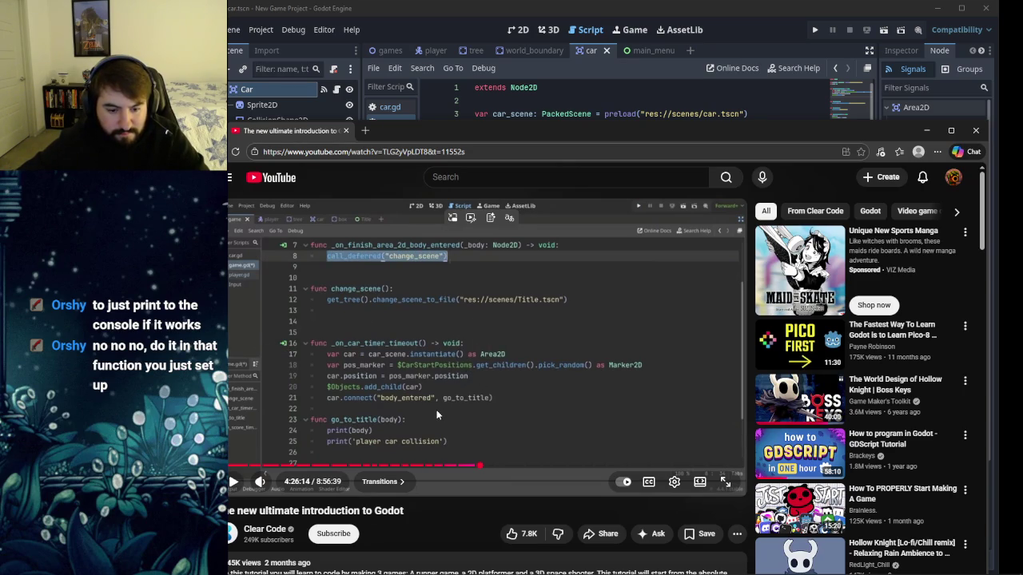
left_click(524, 18)
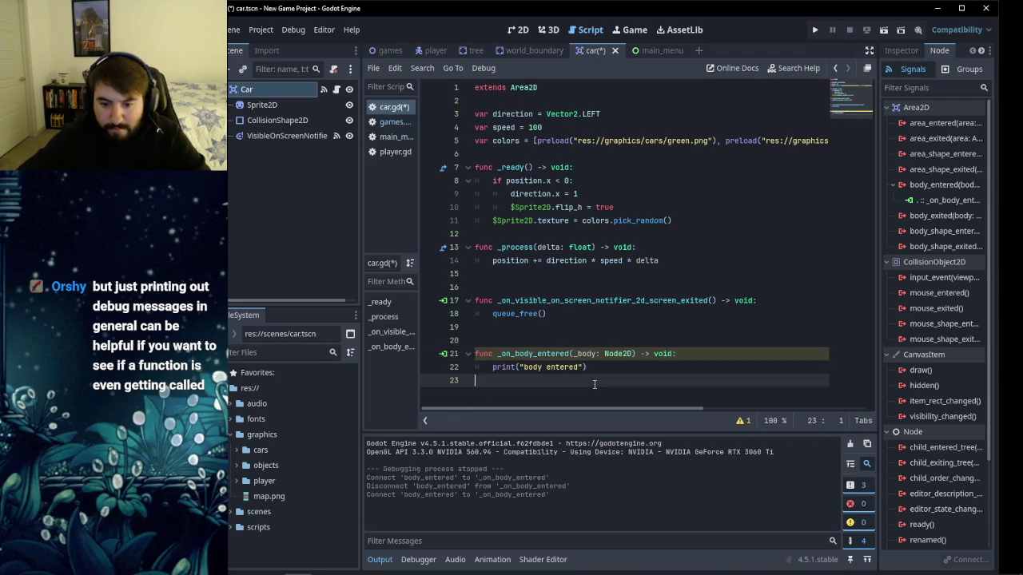
type("print(\"body entered\")")
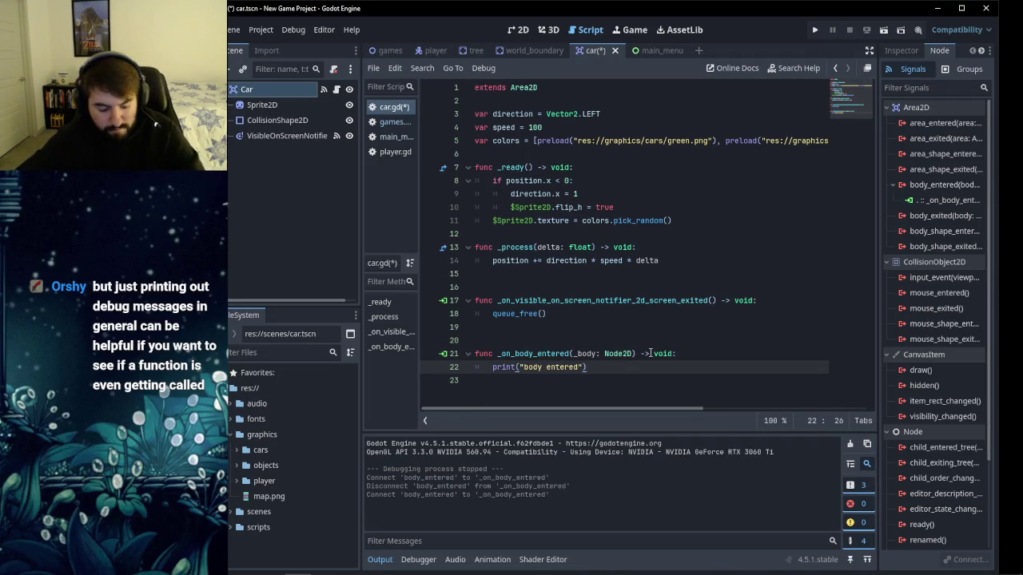
Save the car script and playtest, moving the player forward three steps before closing the game.
key("ctrl+s")
left_click(813, 30)
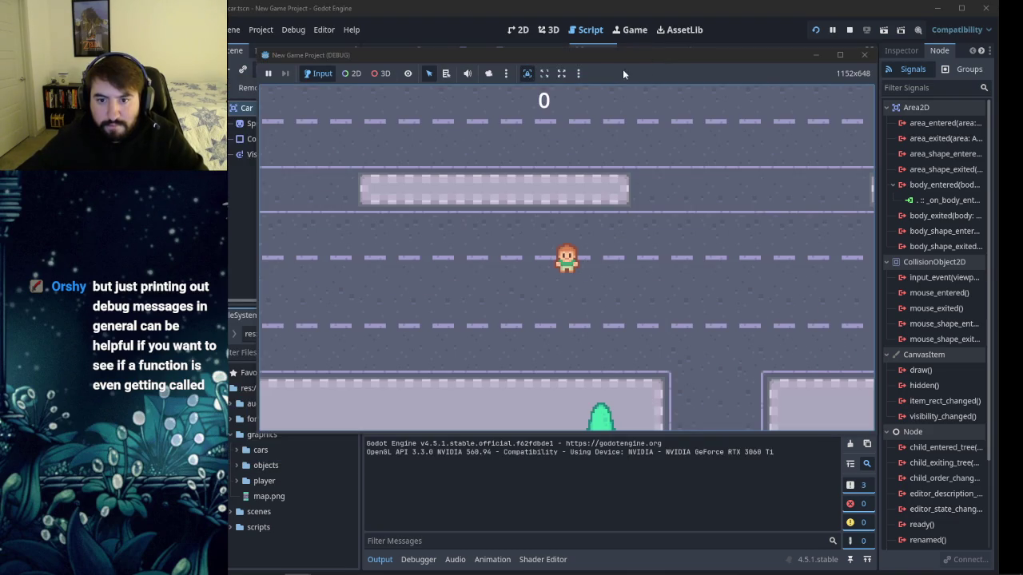
left_click_drag(615, 58, 640, 11)
key("Up")
key("Up")
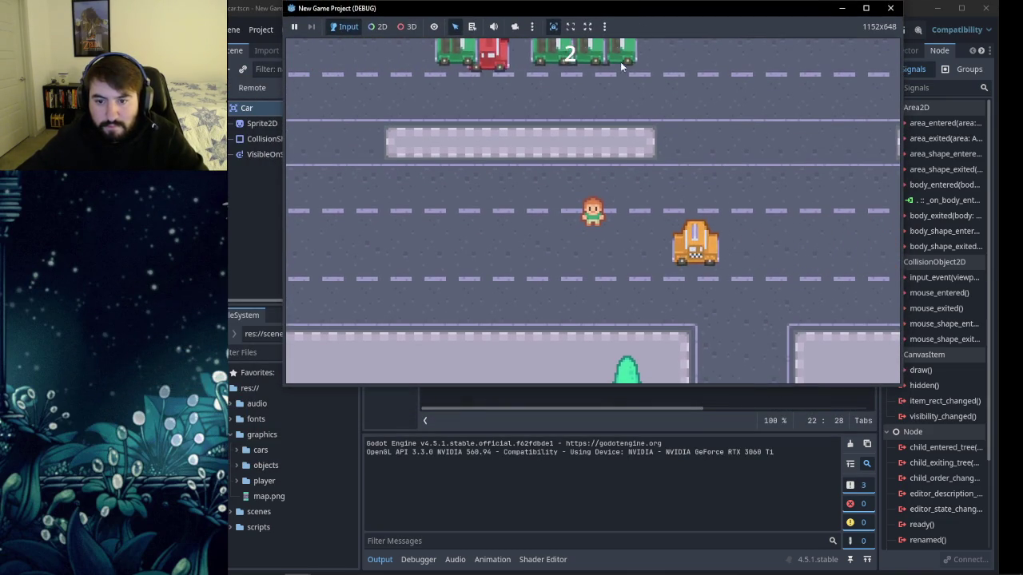
key("Up")
key("Up")
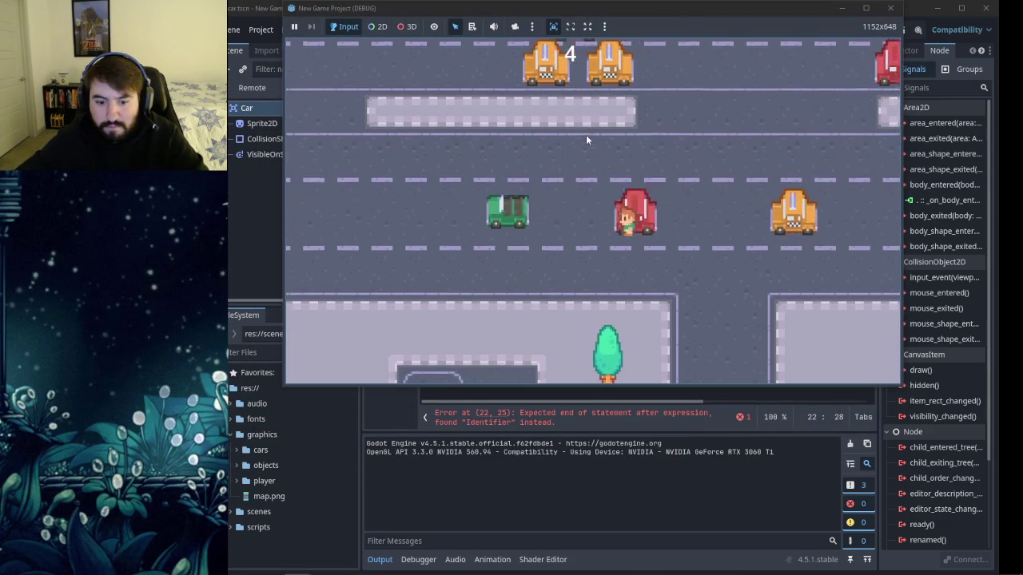
key("Up")
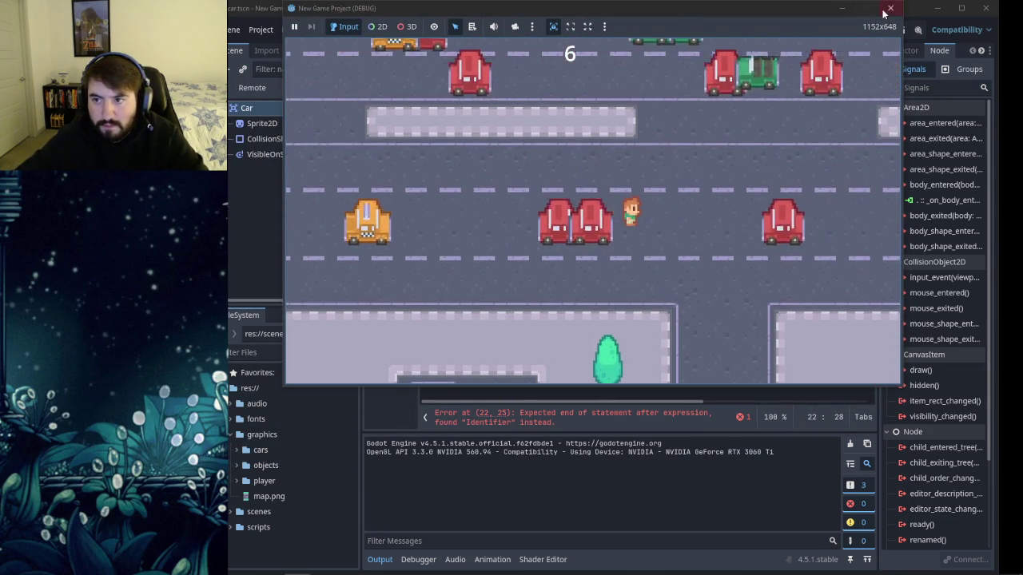
left_click(890, 8)
Remove the stray characters after the print call, rerun the game up to score 15, and close it.
key("BackSpace")
key("BackSpace")
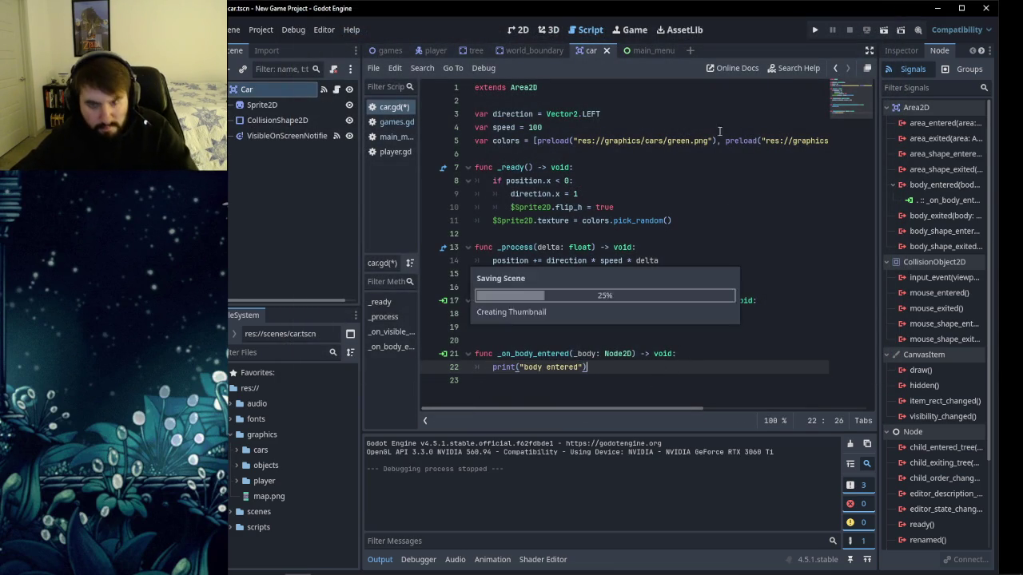
left_click(517, 30)
left_click(810, 30)
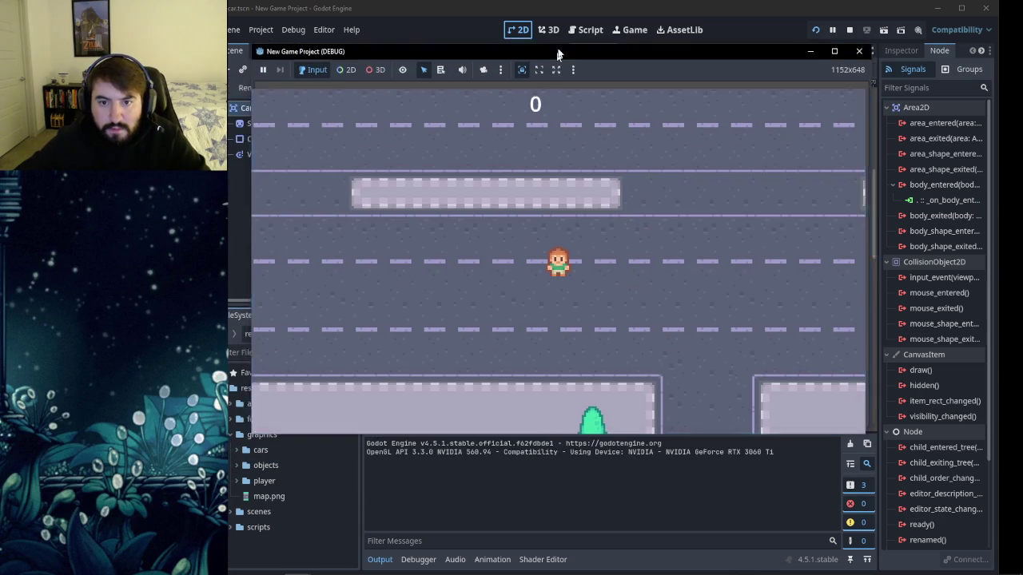
left_click_drag(558, 54, 557, 22)
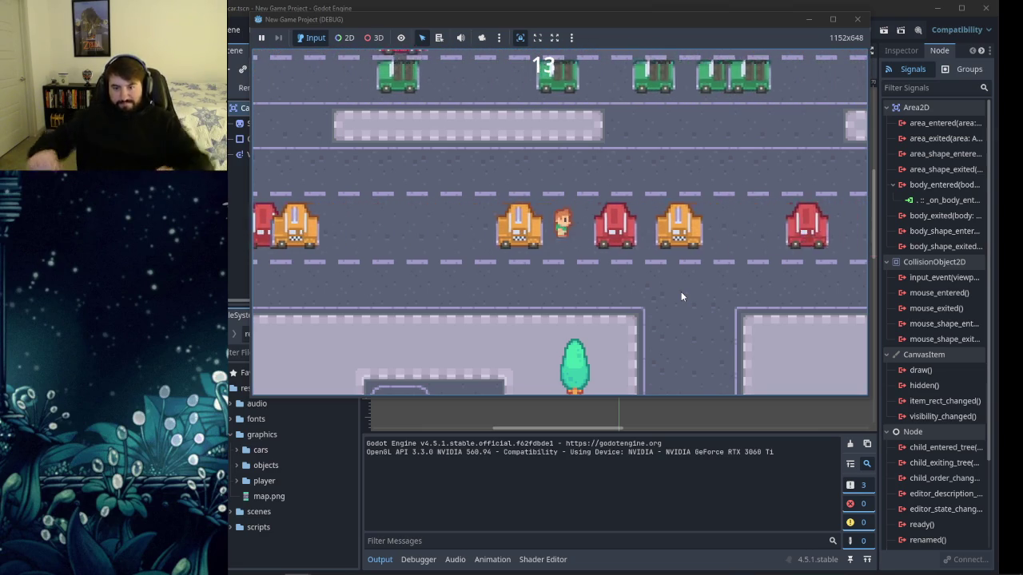
key("Down")
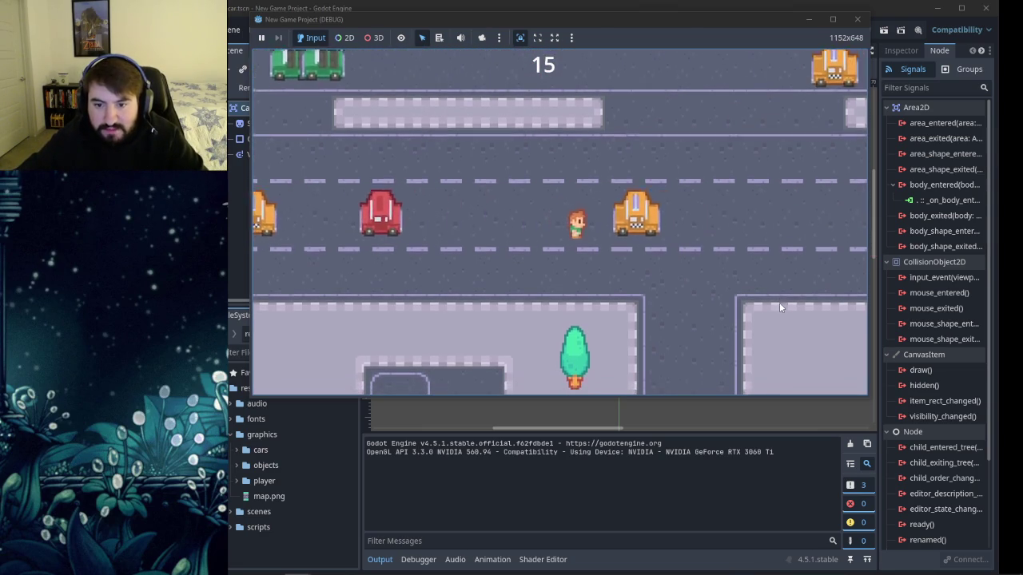
left_click(857, 18)
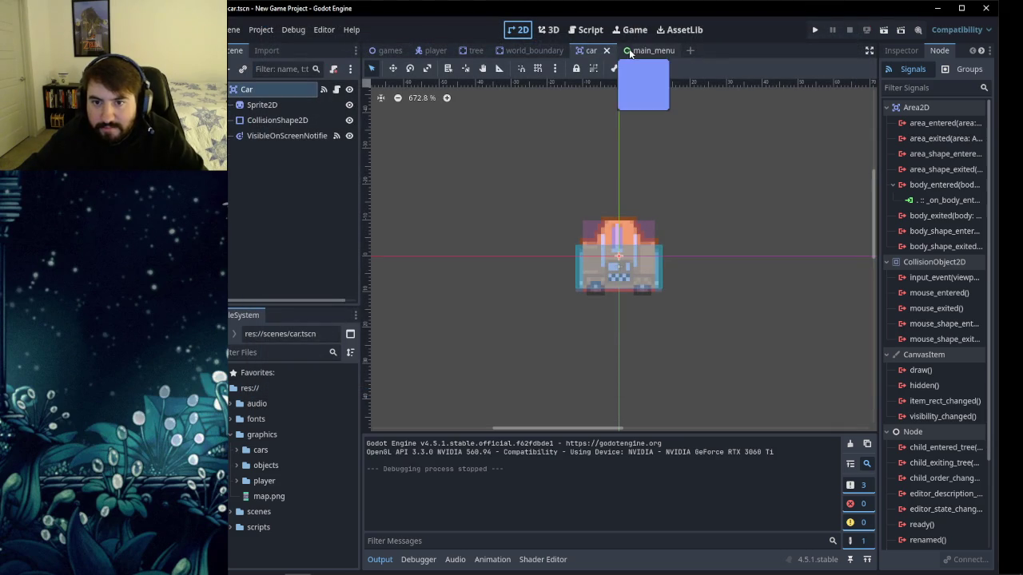
Open the player scene and check that its Player root is a CharacterBody2D.
left_click(583, 30)
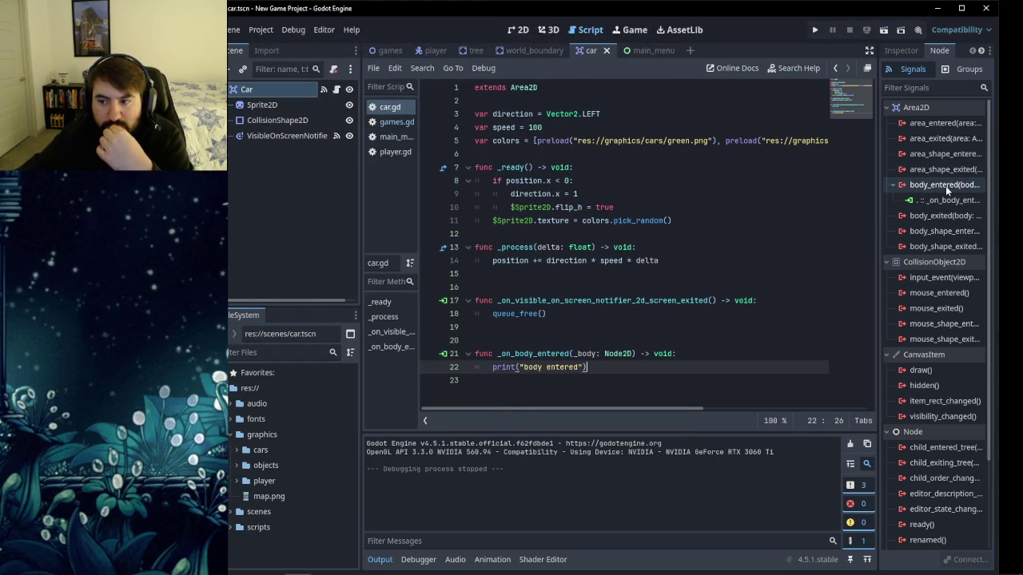
mouse_move(946, 186)
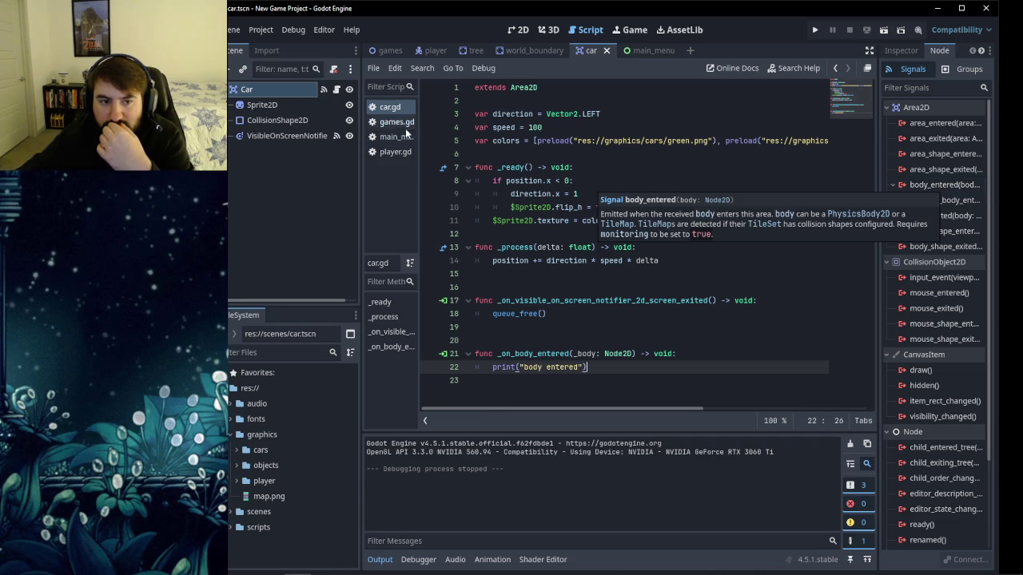
left_click(435, 51)
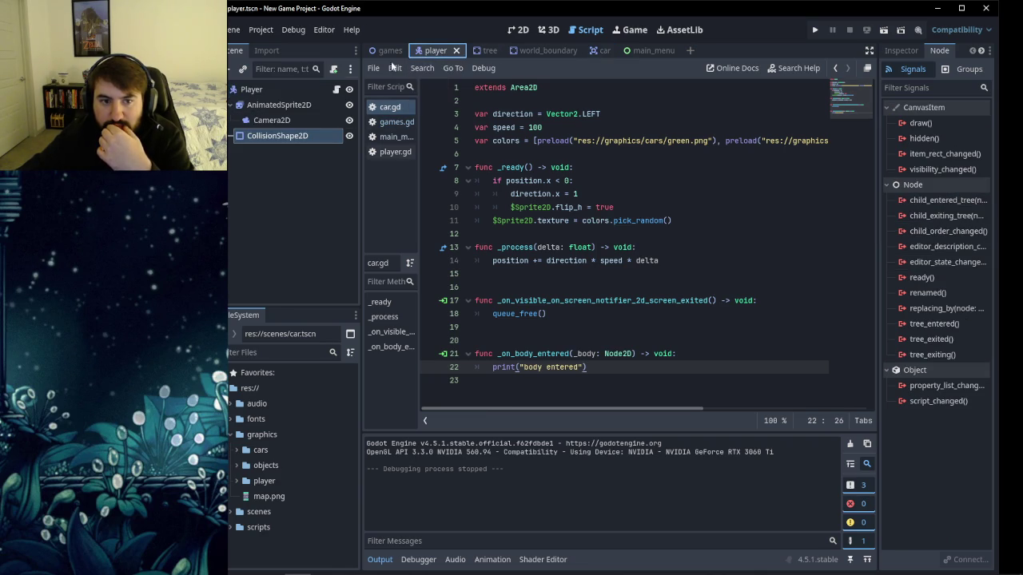
left_click(258, 92)
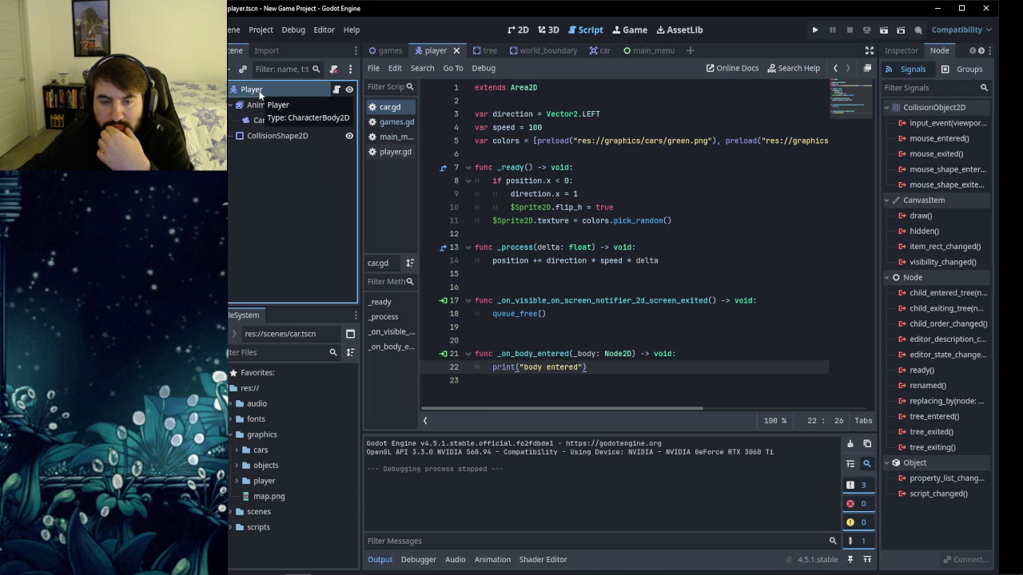
Search 'chara' in Add Child Node, cancel without adding anything, then switch to the tree scene.
left_click(281, 214)
right_click(282, 212)
left_click(283, 211)
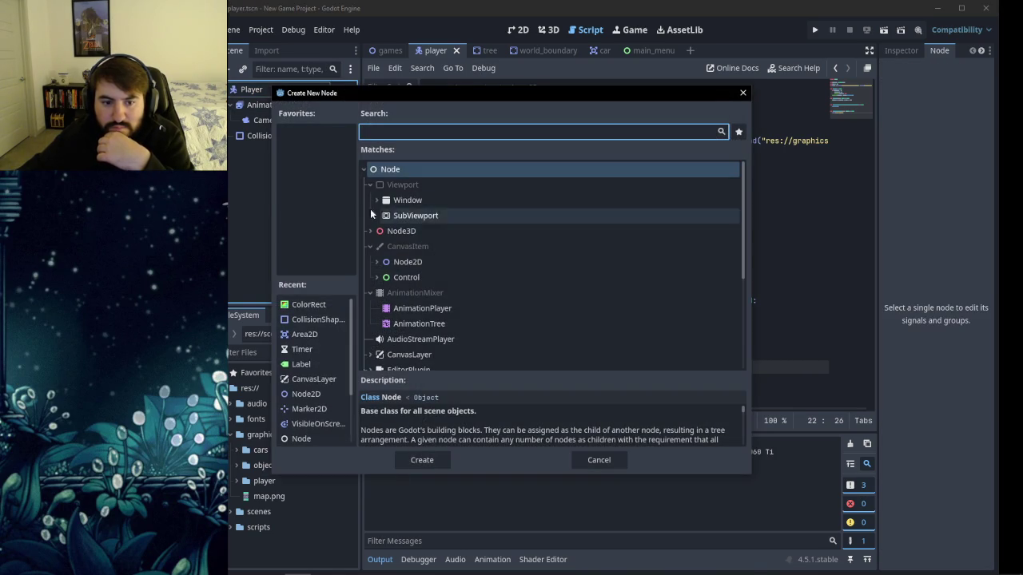
type("chara")
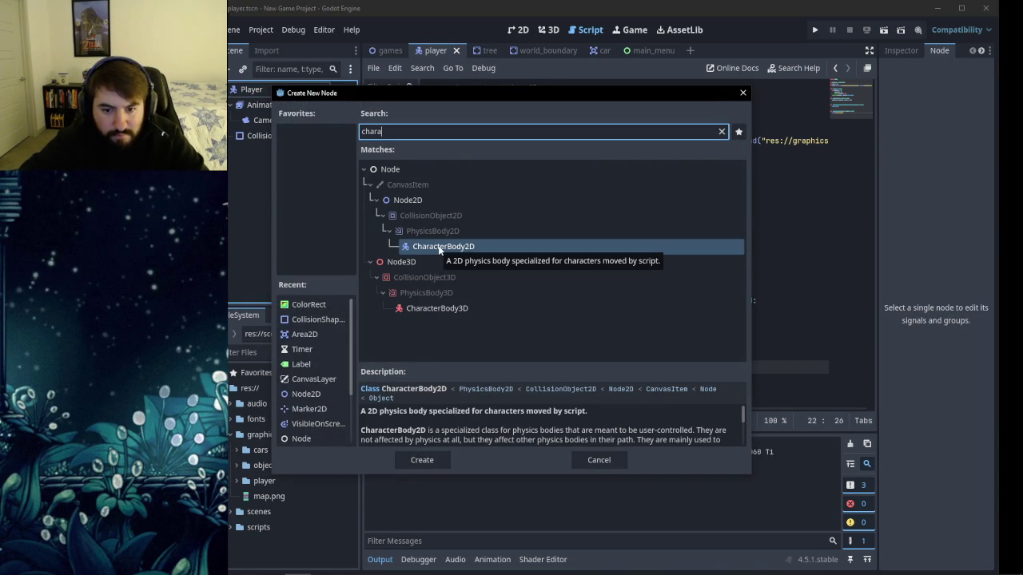
left_click(595, 462)
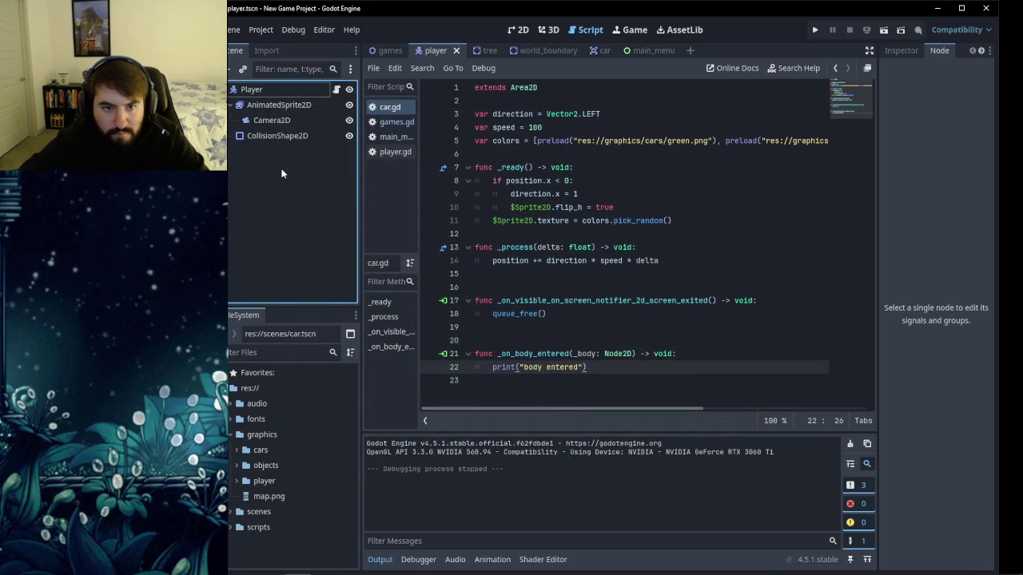
left_click(553, 49)
left_click(470, 53)
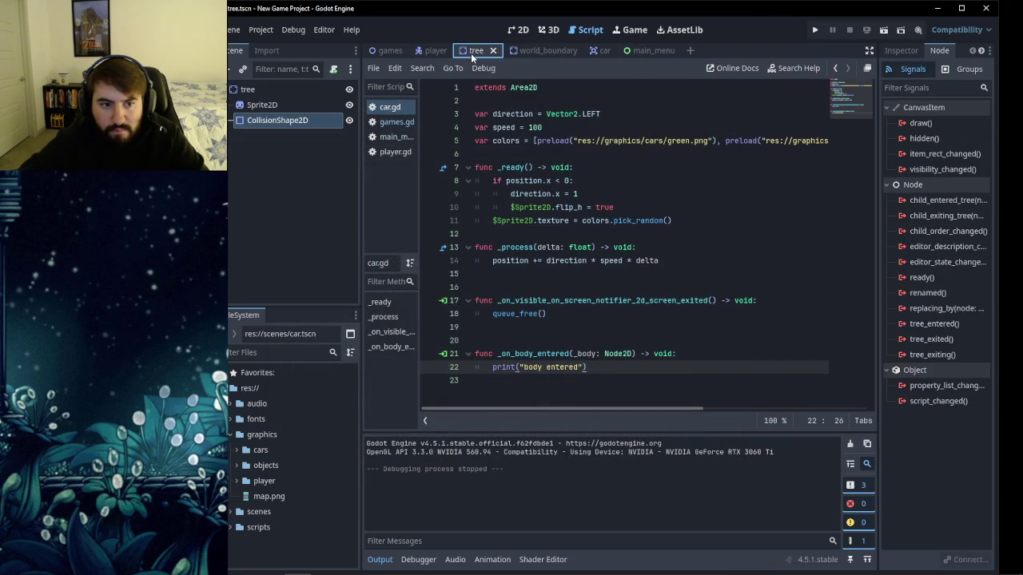
In the car scene, delete the _on_body_entered function on lines 21–22 of car.gd.
left_click(595, 51)
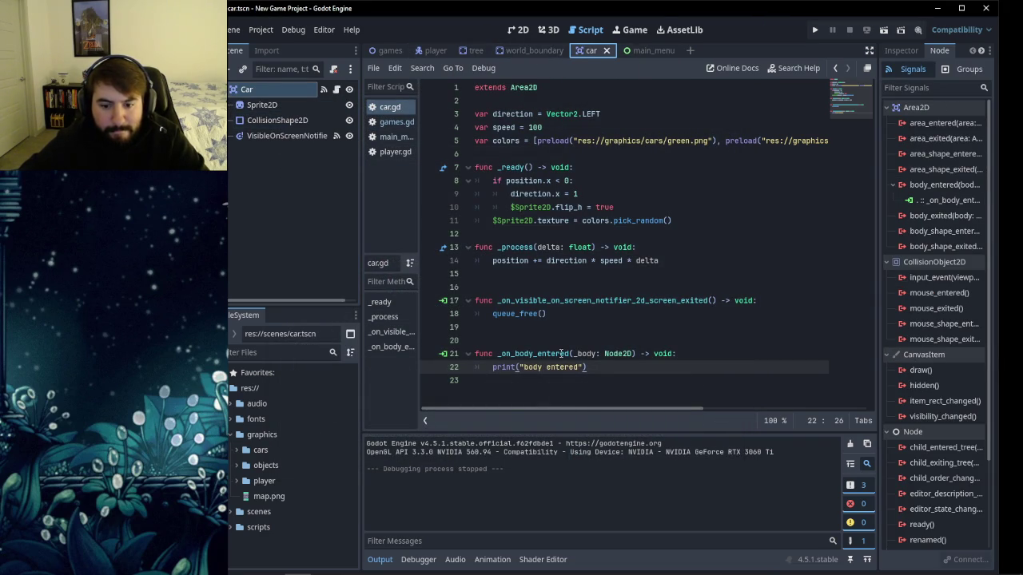
mouse_move(958, 189)
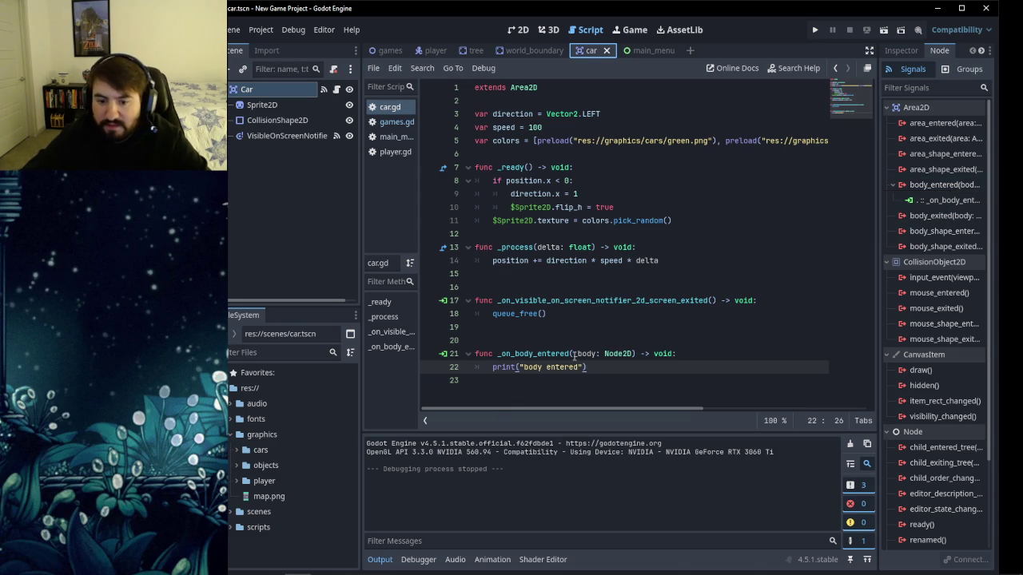
left_click_drag(600, 367, 474, 353)
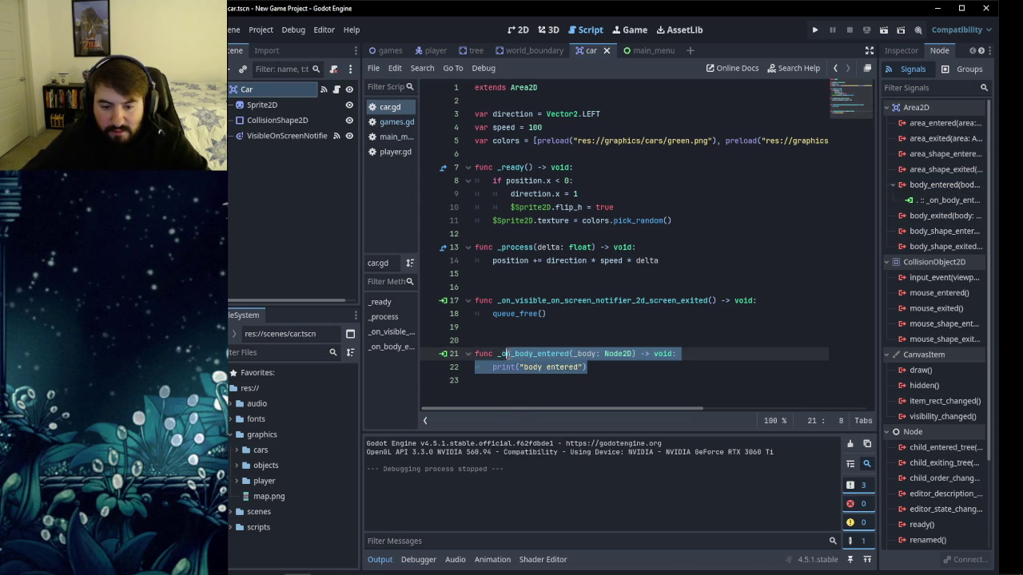
key("BackSpace")
key("BackSpace")
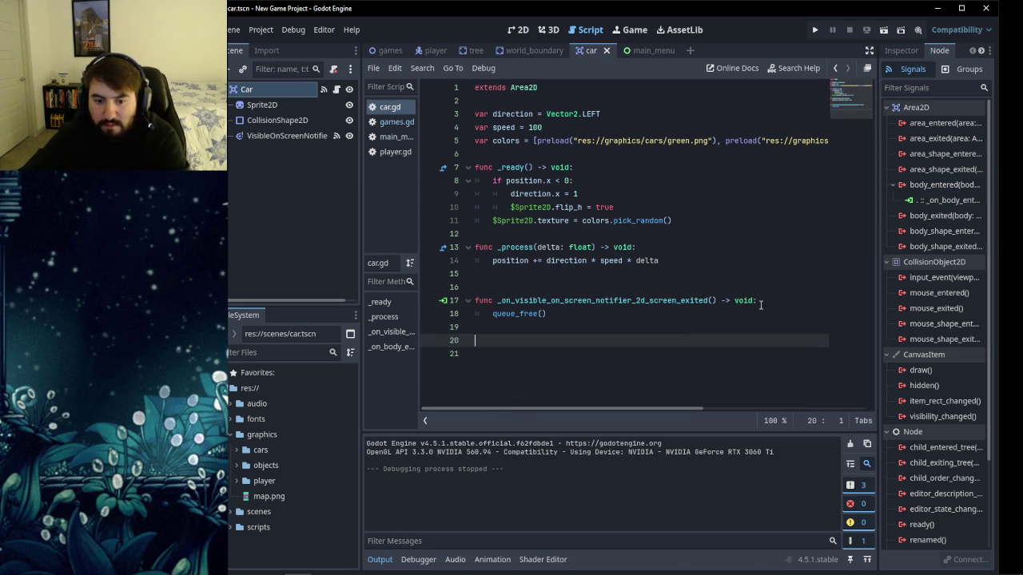
Disconnect the car's body_entered signal from _on_body_entered in the Signals panel.
right_click(930, 200)
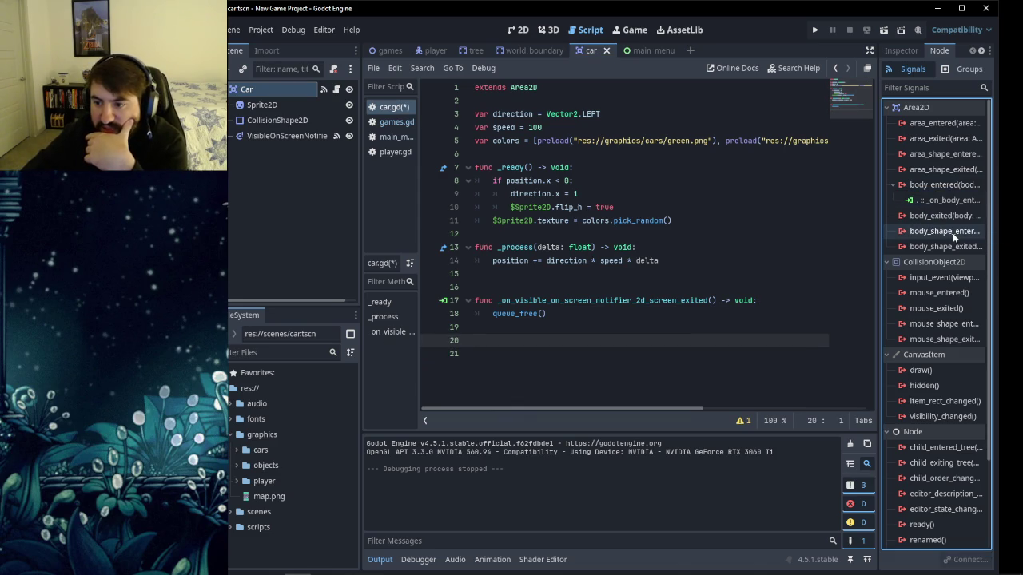
right_click(935, 201)
left_click(946, 241)
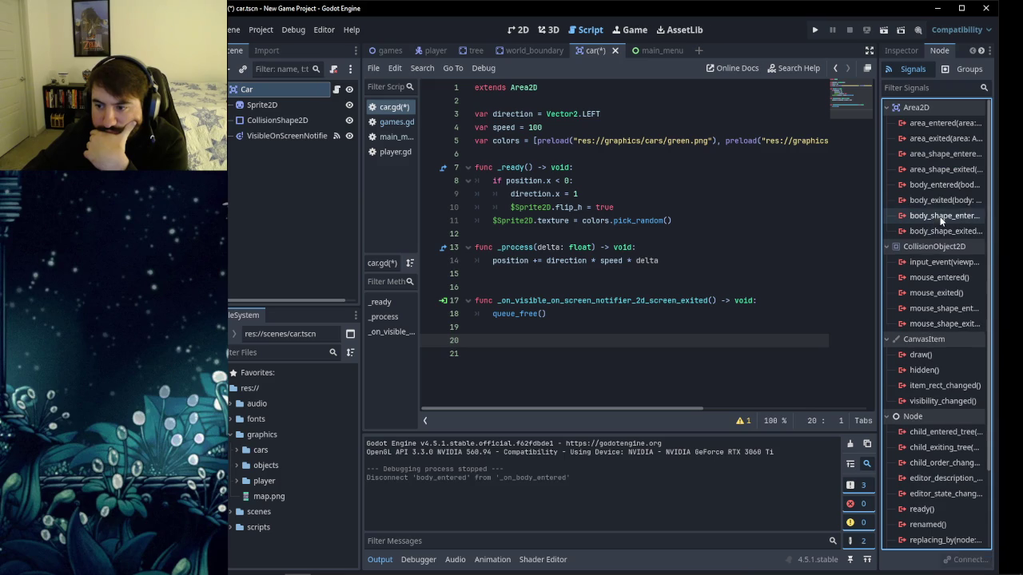
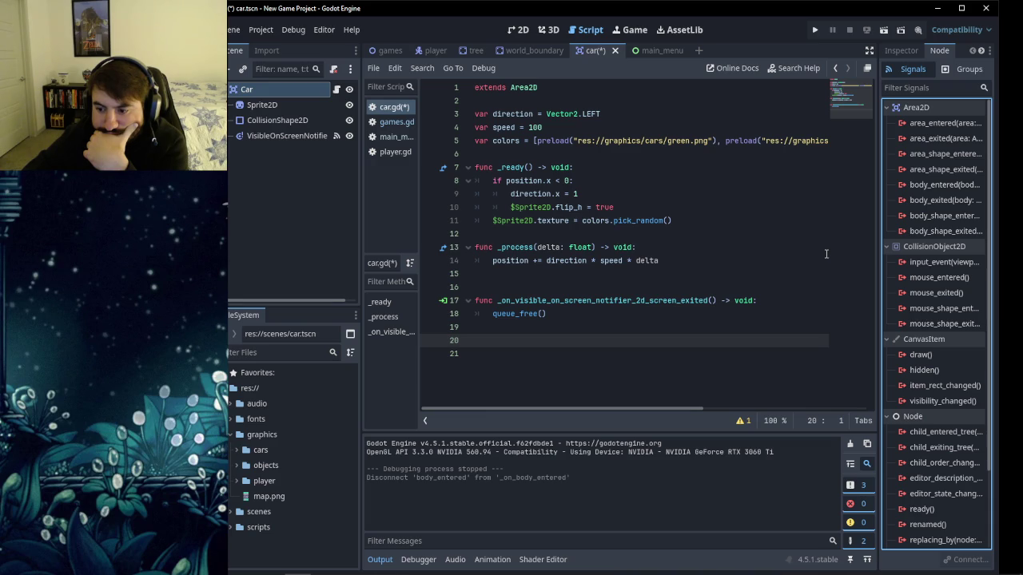
Review the YouTube tutorial in the browser, then return to the Godot editor.
mouse_move(803, 553)
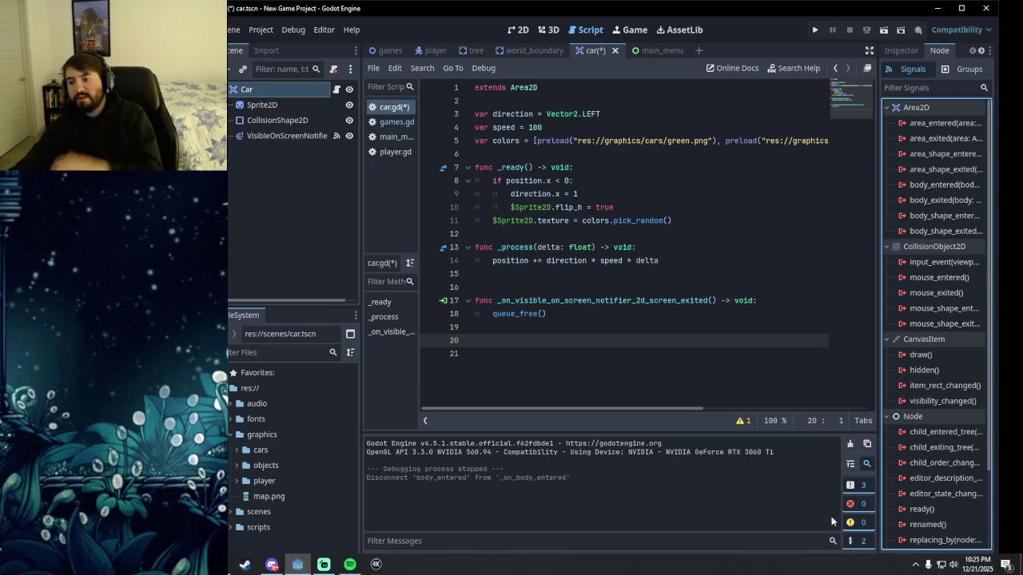
mouse_move(955, 221)
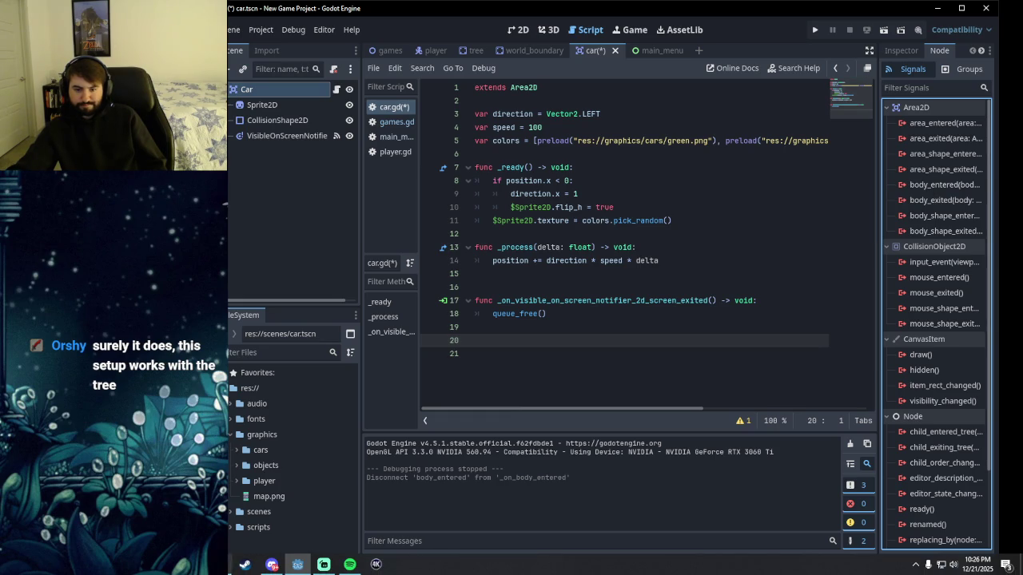
left_click(245, 564)
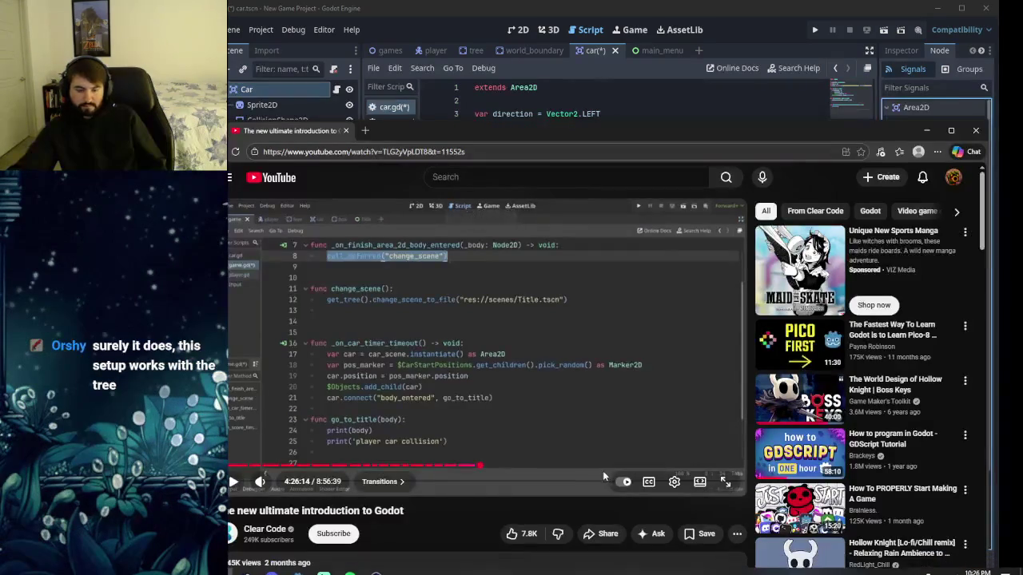
left_click_drag(485, 122, 491, 102)
scroll(516, 351, "down", 10)
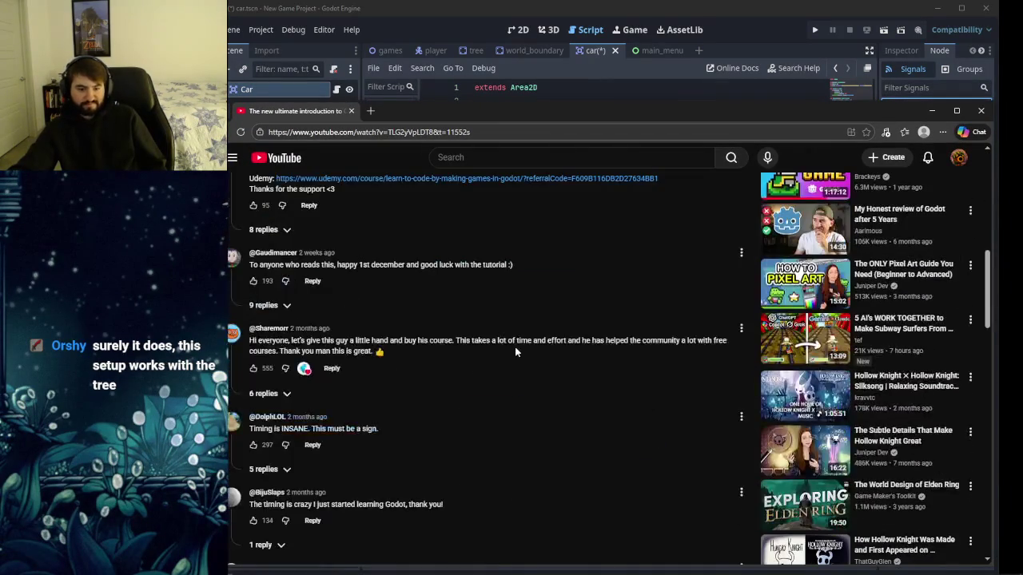
scroll(513, 349, "down", 3)
scroll(523, 354, "down", 2)
scroll(524, 354, "down", 5)
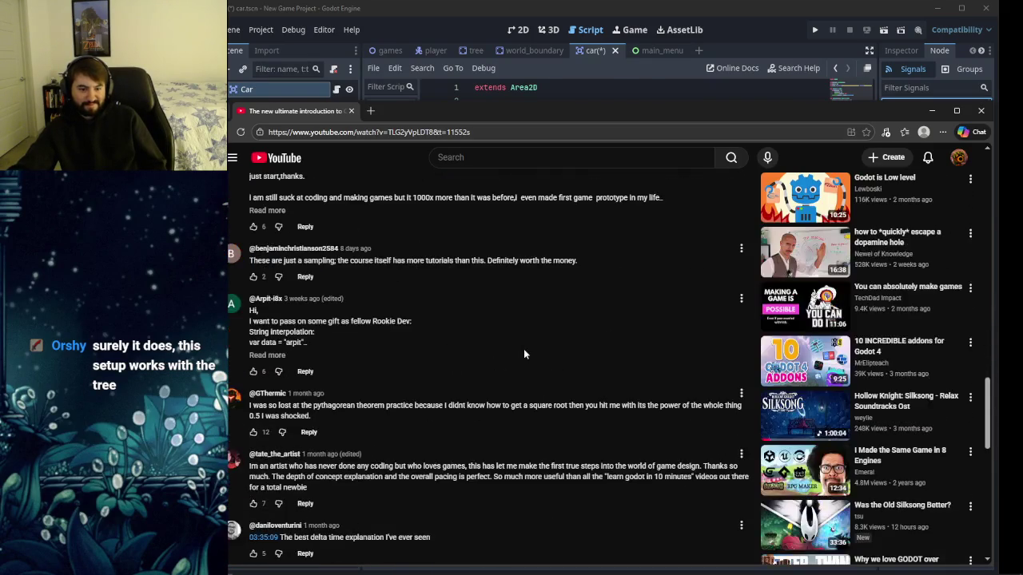
scroll(523, 354, "down", 3)
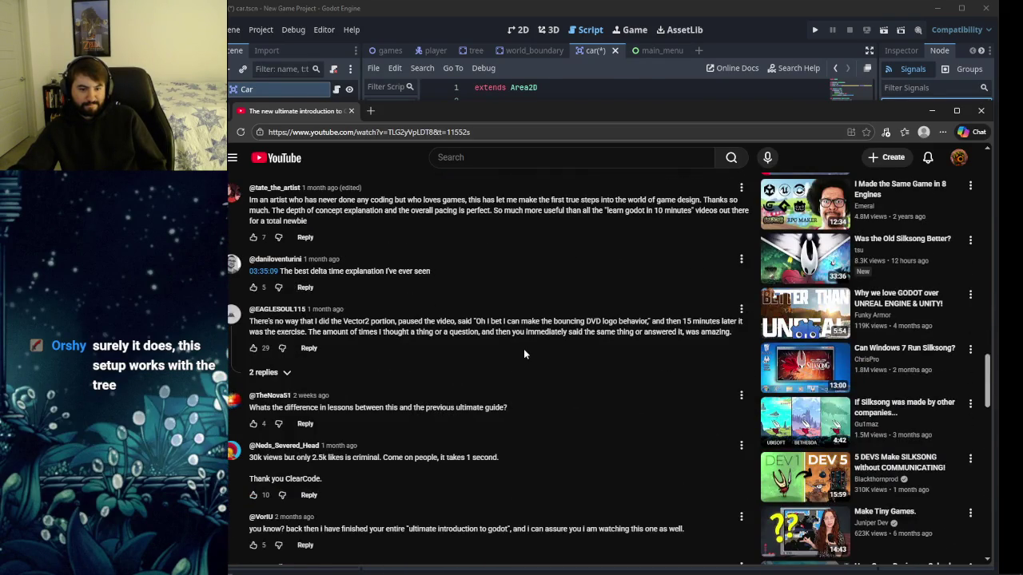
scroll(523, 354, "down", 3)
scroll(523, 353, "down", 4)
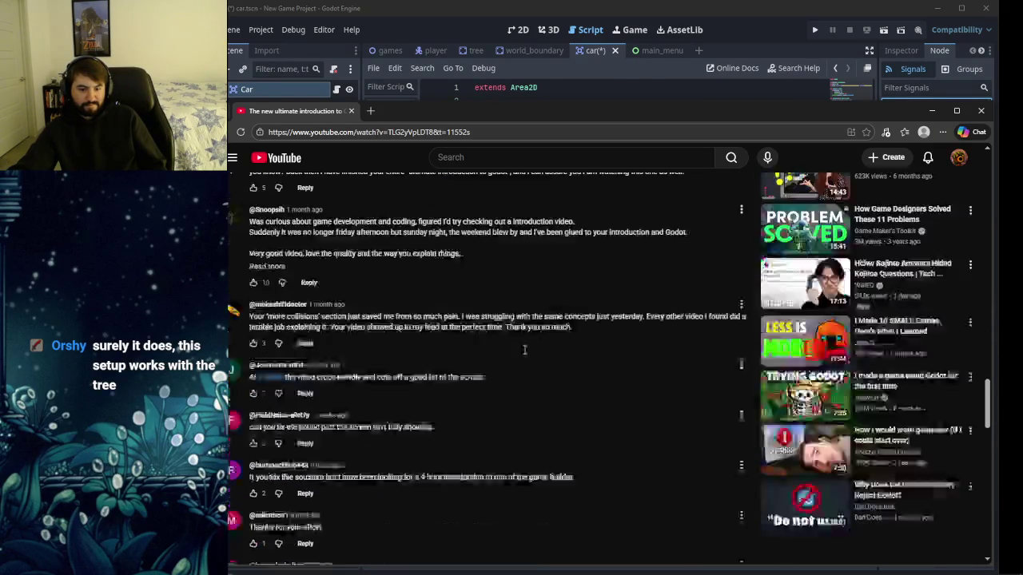
scroll(523, 354, "down", 8)
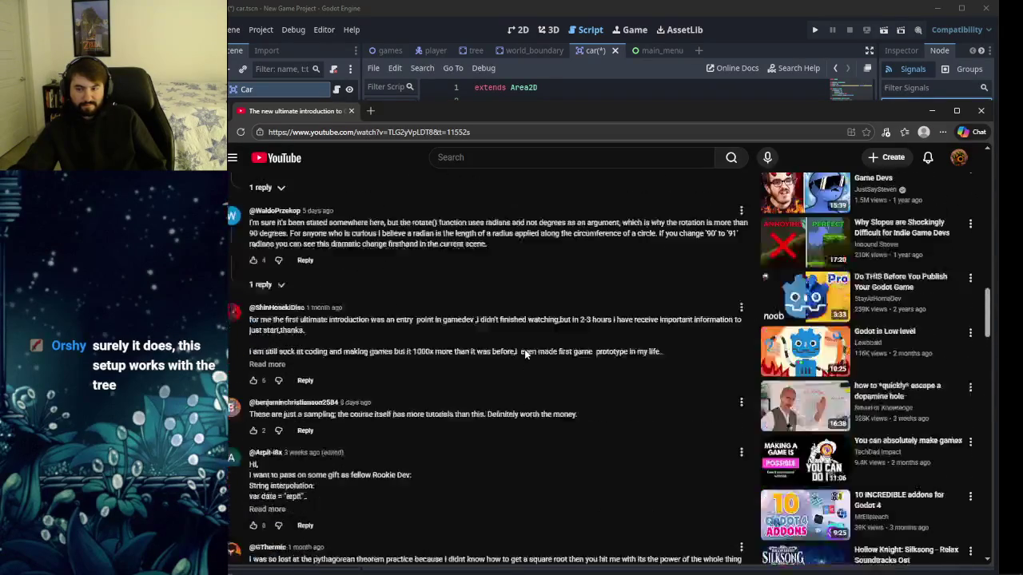
scroll(524, 346, "up", 20)
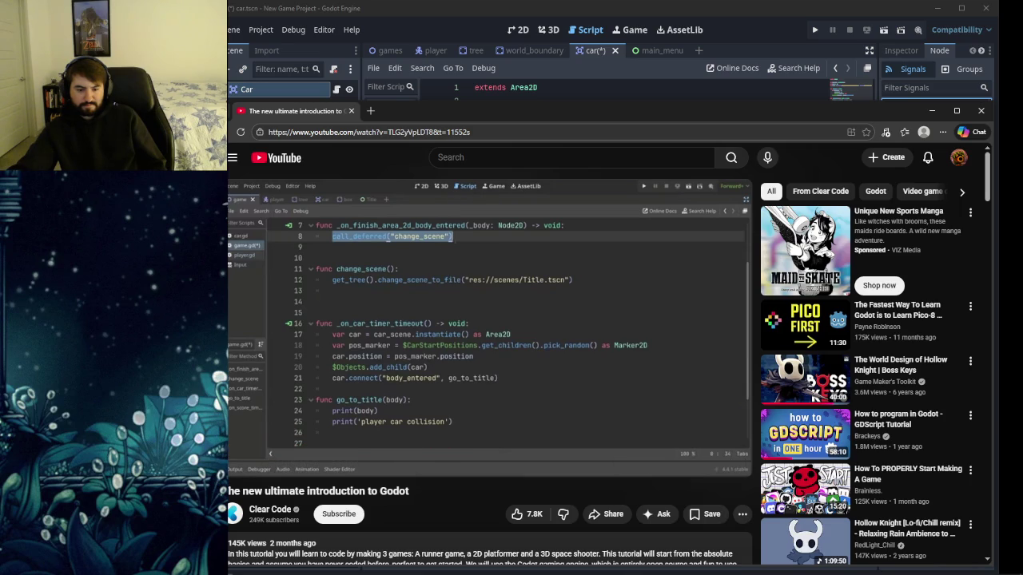
mouse_move(526, 334)
key("alt+Tab")
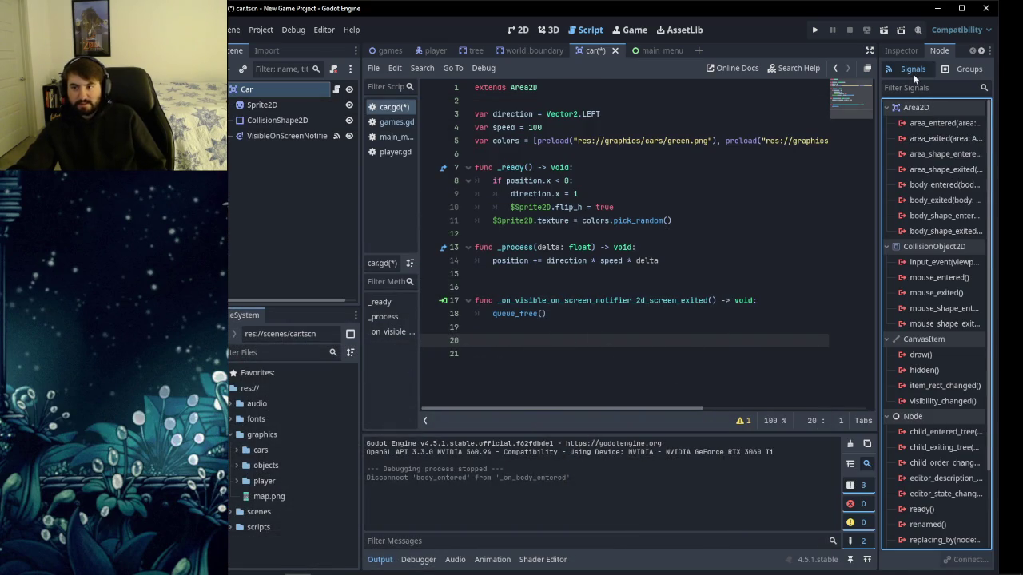
Check the Car node's properties, then show the games scene in the 2D view.
left_click(967, 69)
left_click(919, 69)
left_click(901, 50)
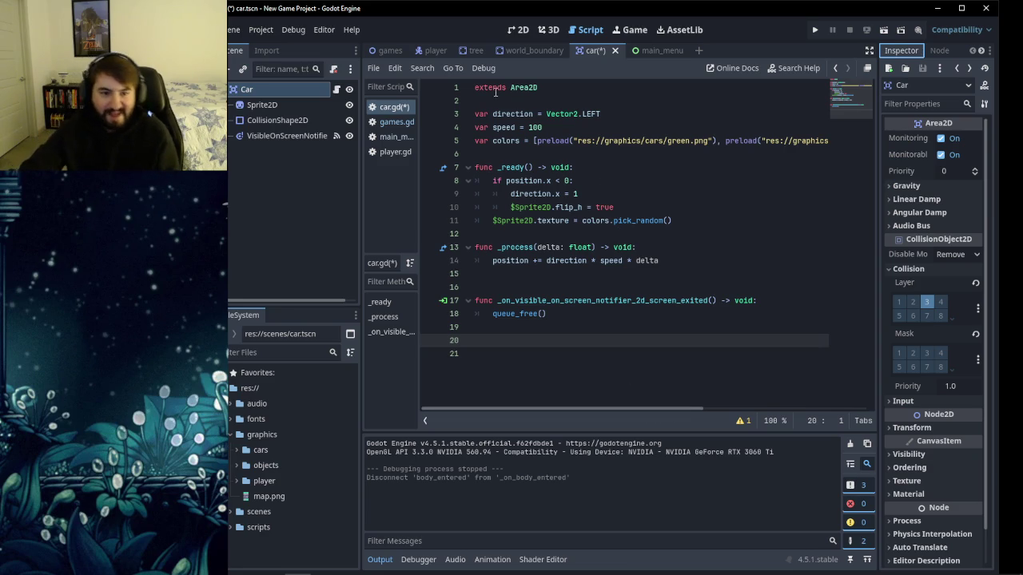
left_click(384, 49)
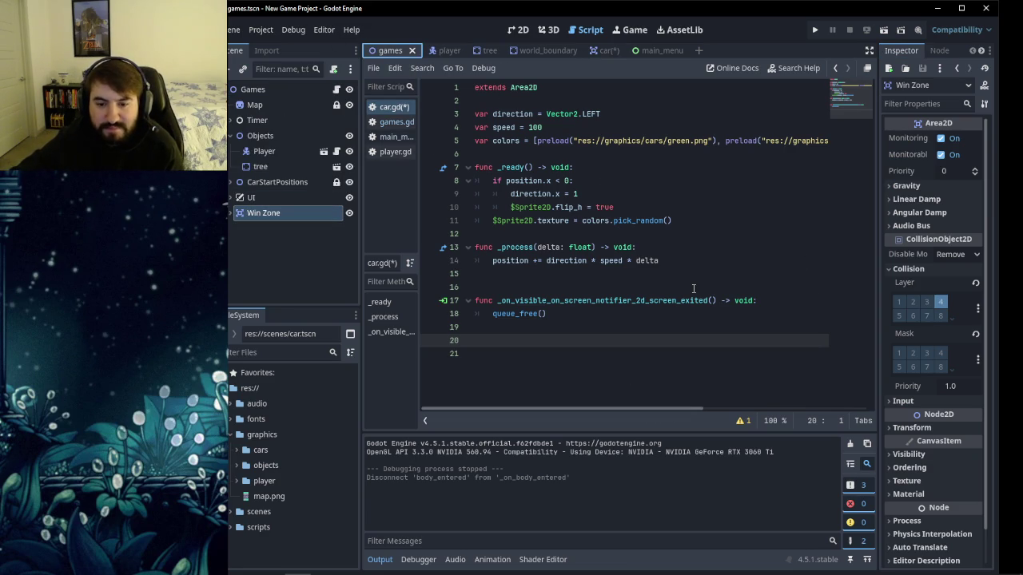
left_click(529, 31)
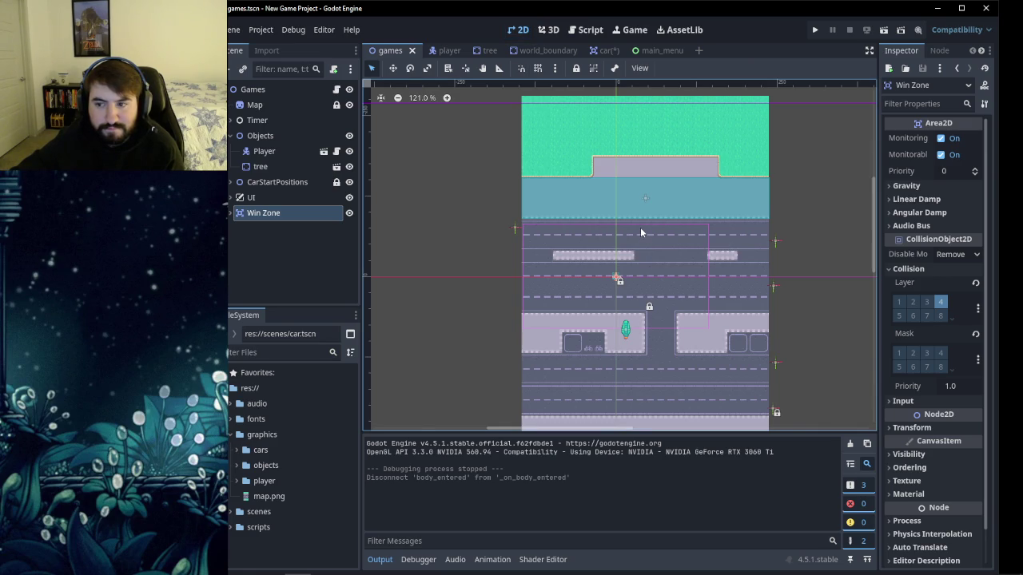
Delete the Win Zone node from the Scene dock and confirm, returning to the script view.
left_click(303, 238)
left_click(274, 214)
left_click(274, 234)
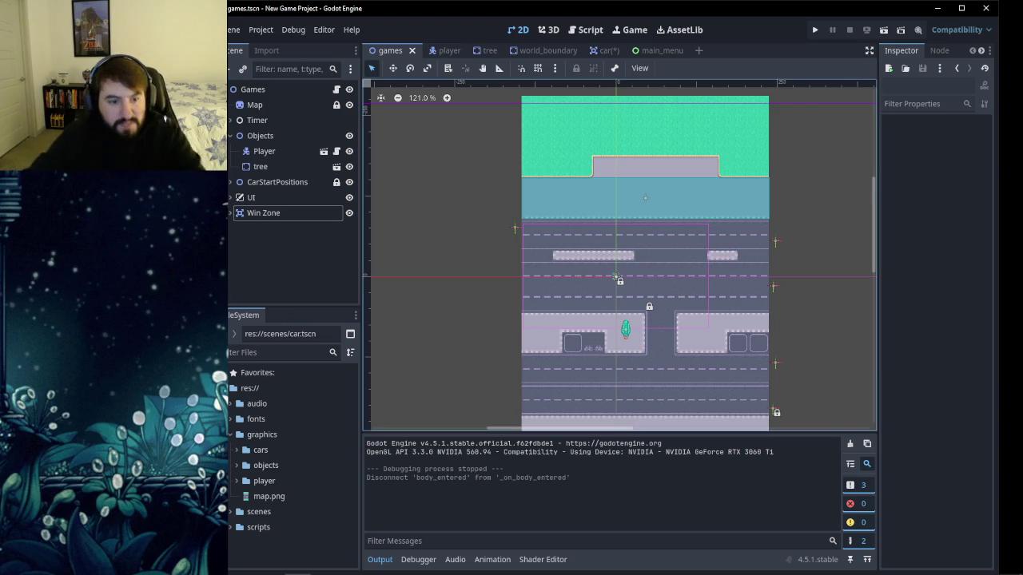
right_click(292, 215)
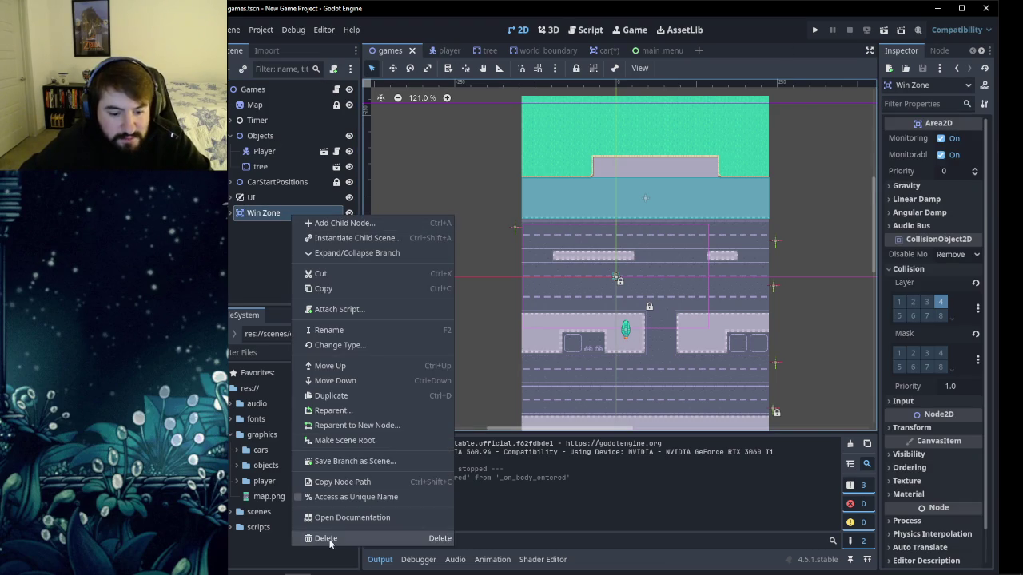
left_click(324, 540)
left_click(478, 296)
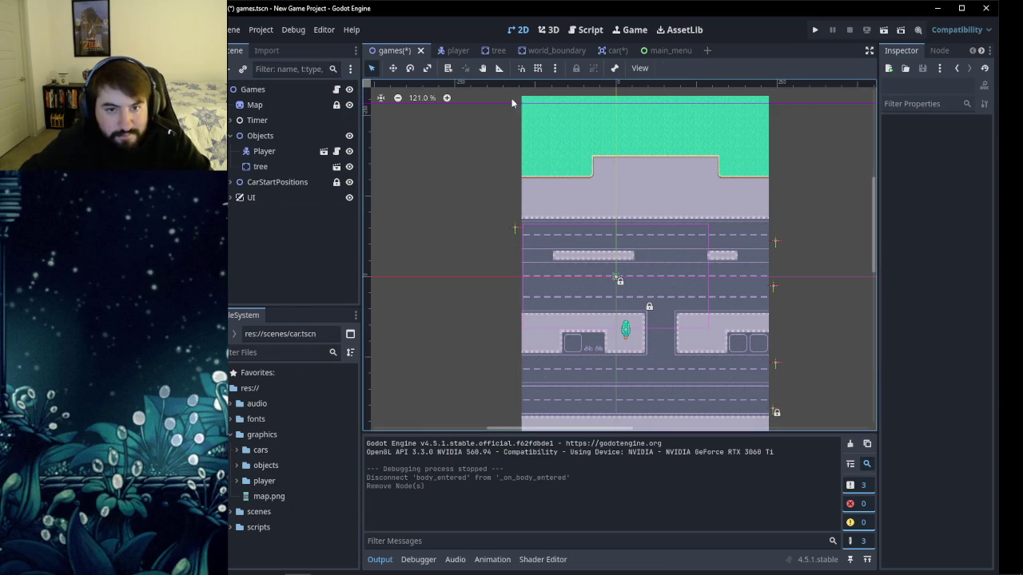
left_click(585, 30)
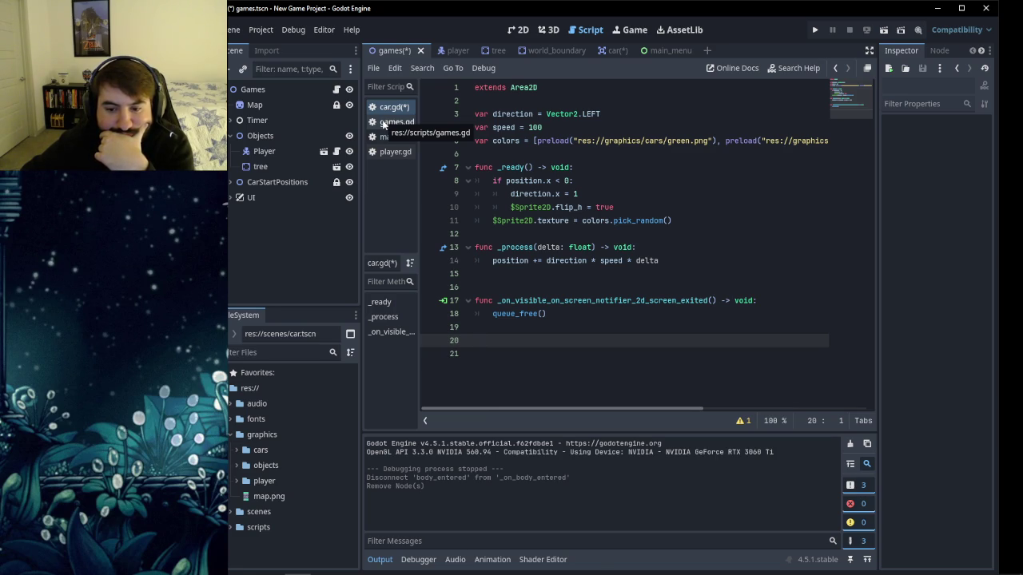
left_click(384, 122)
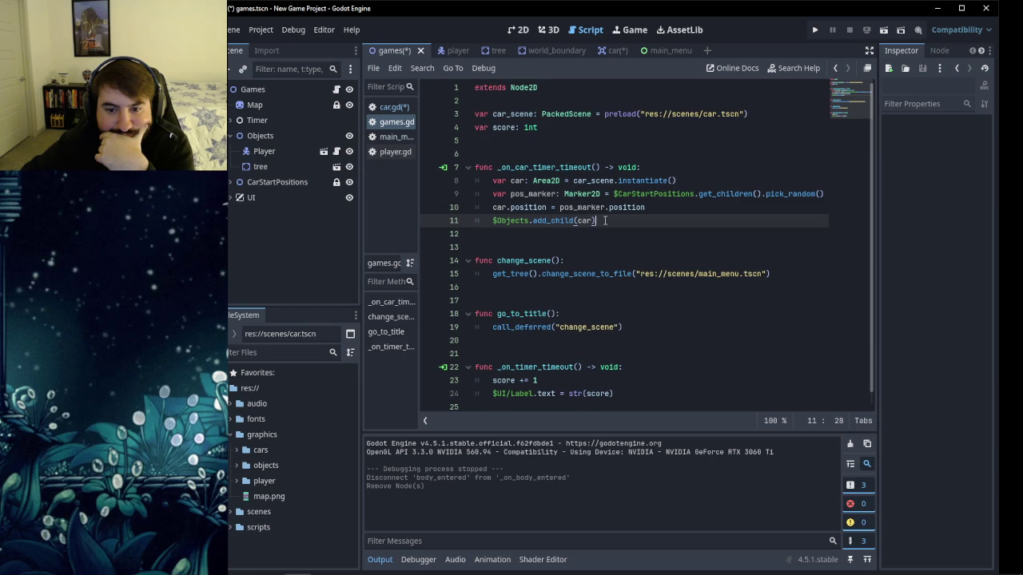
scroll(605, 220, "down", 1)
scroll(605, 221, "up", 1)
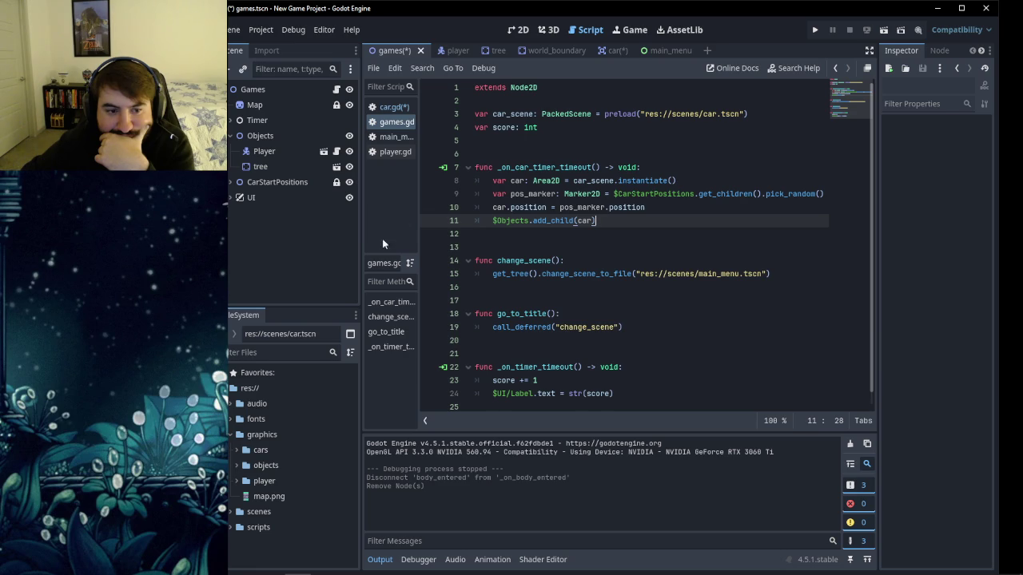
scroll(501, 234, "down", 1)
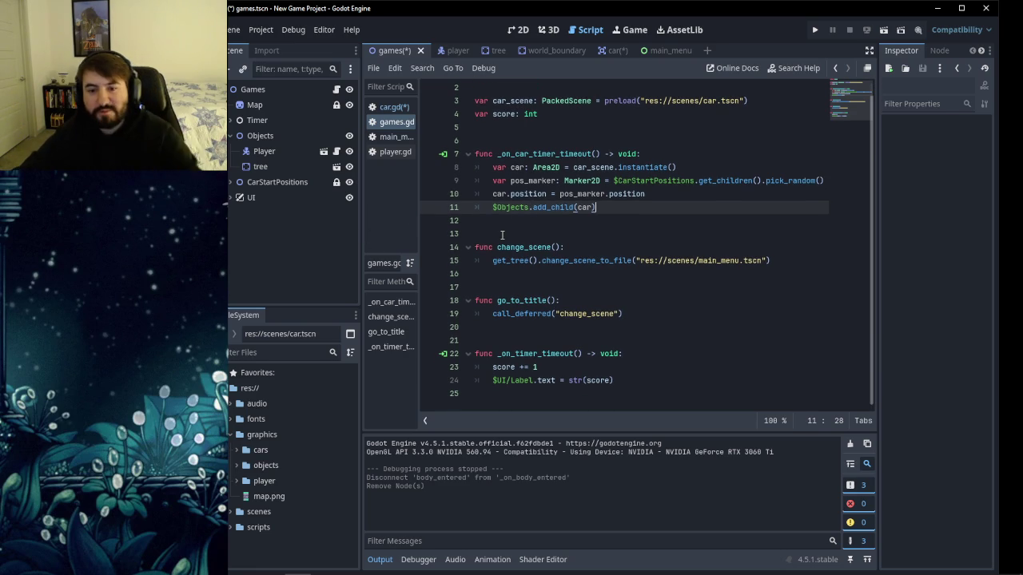
scroll(501, 234, "up", 1)
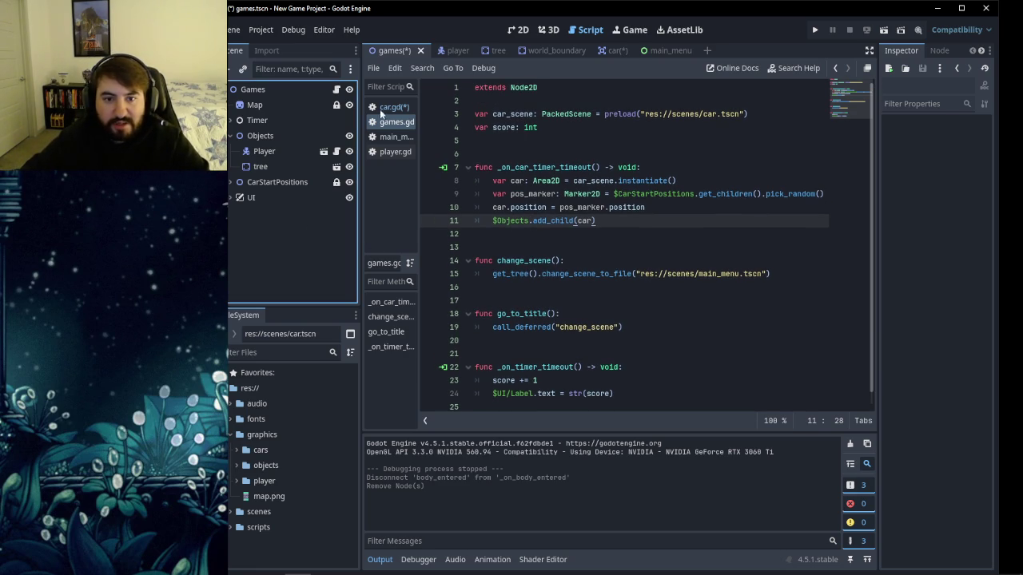
left_click(515, 30)
left_click(271, 231)
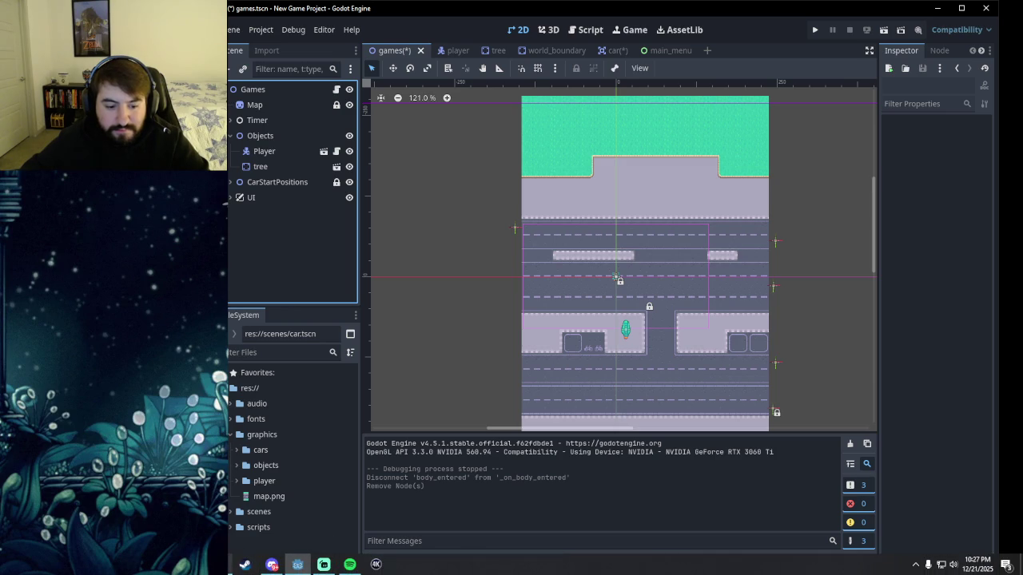
left_click(296, 564)
left_click(469, 314)
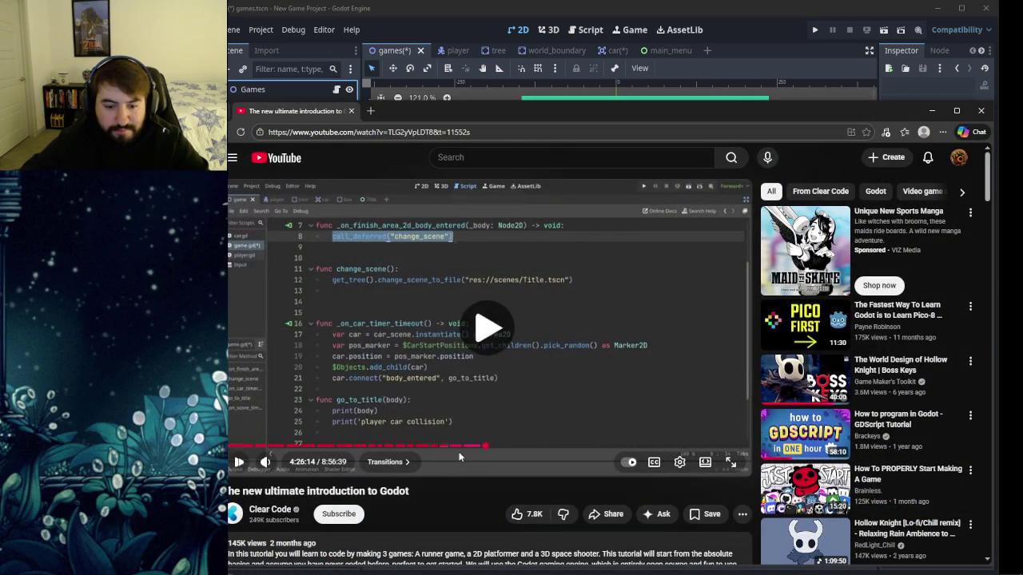
left_click(474, 448)
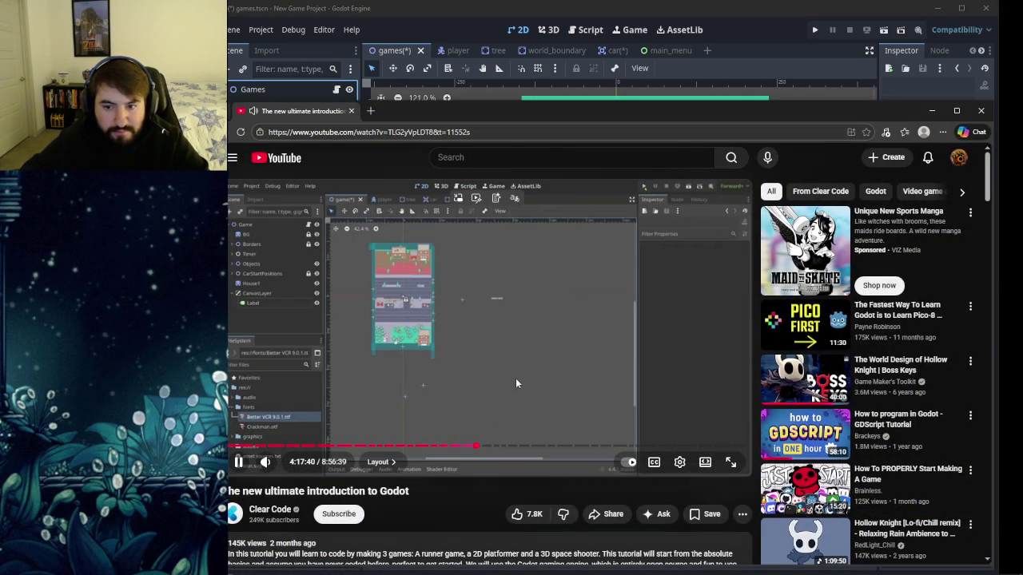
key("l")
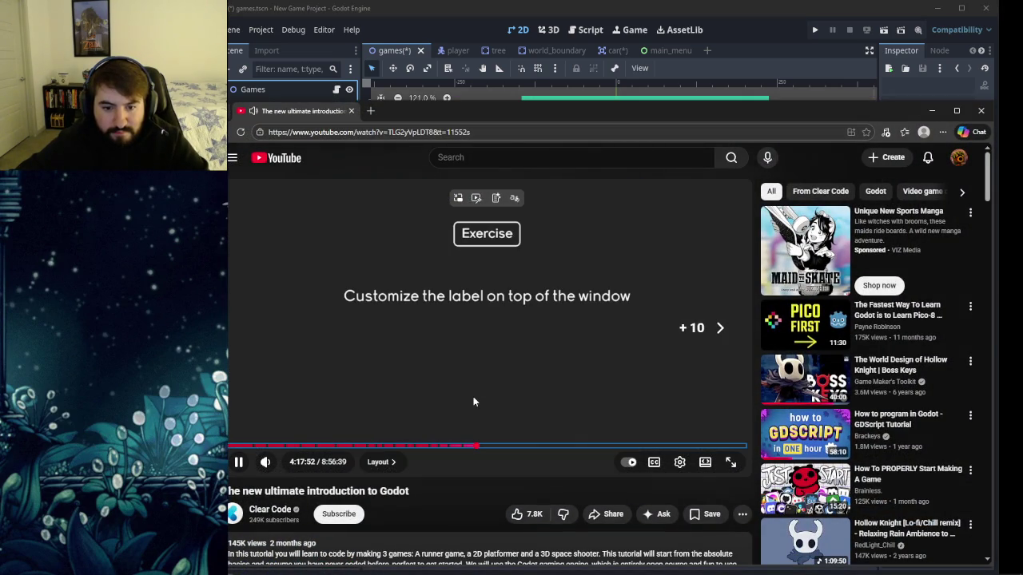
key("Right")
left_click(437, 341)
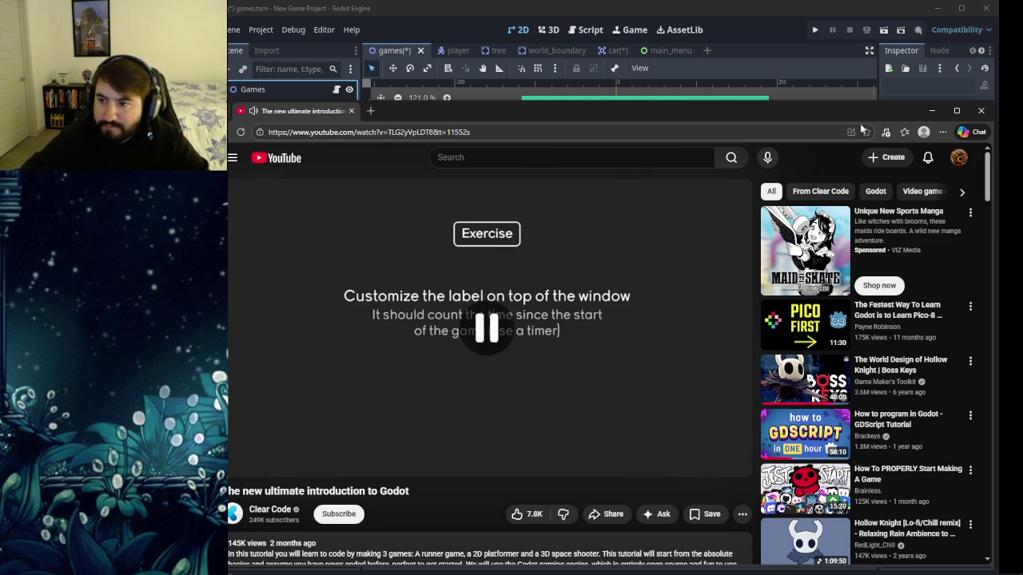
left_click(931, 111)
left_click(286, 197)
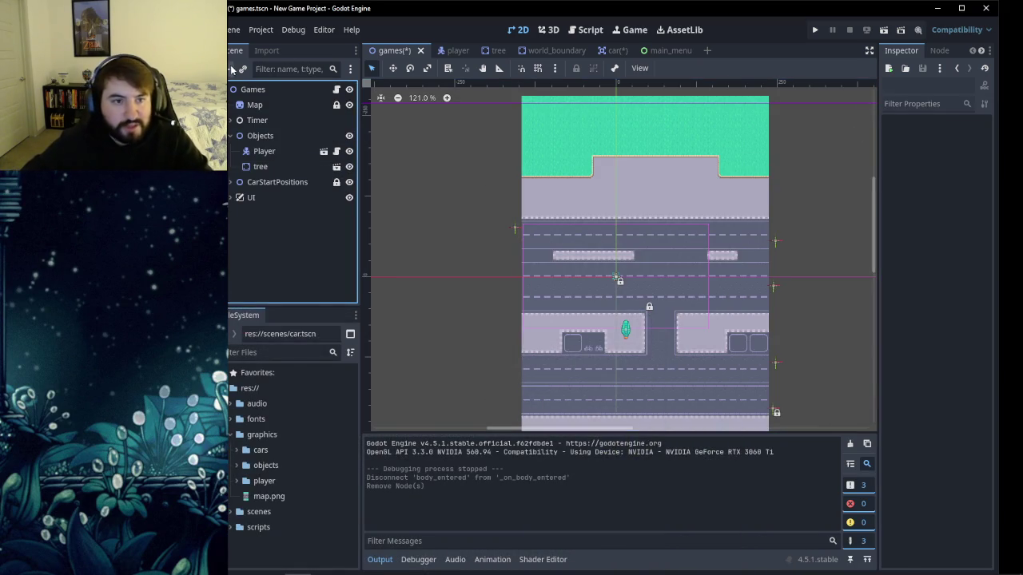
Add an Area2D child node to the games scene via an 'area' search.
key("ctrl+a")
key("BackSpace")
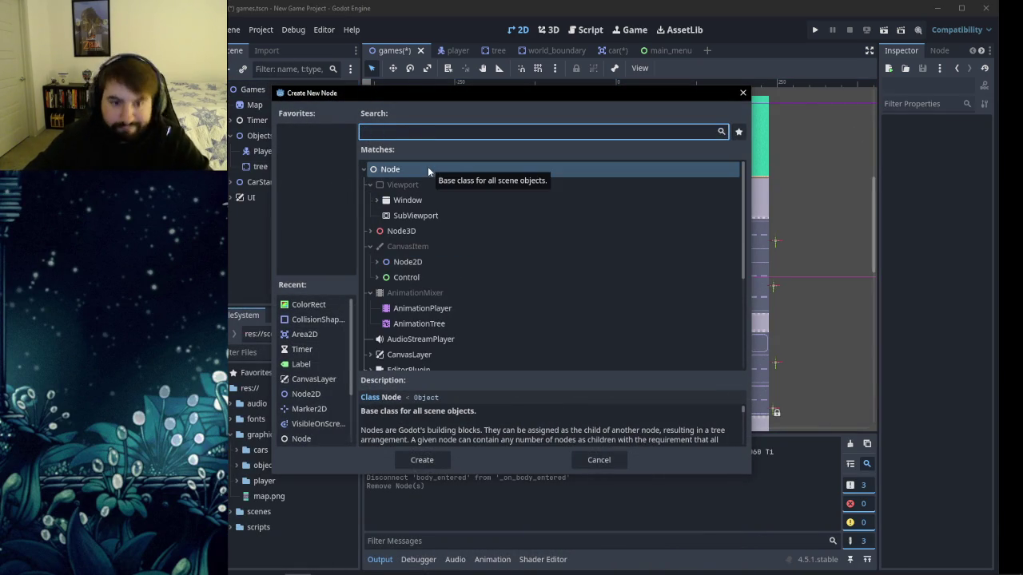
scroll(440, 296, "down", 2)
scroll(441, 301, "down", 3)
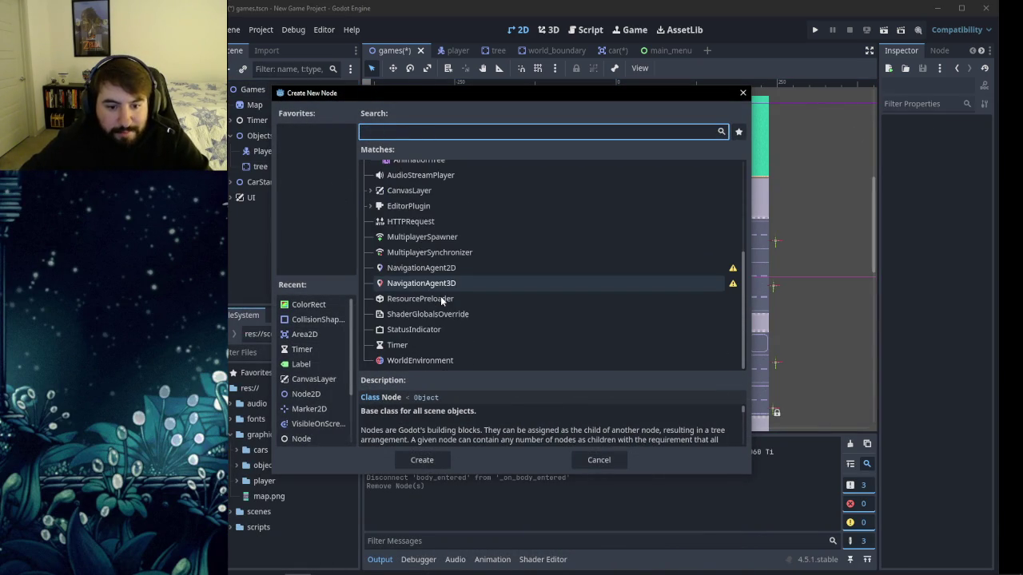
type("area")
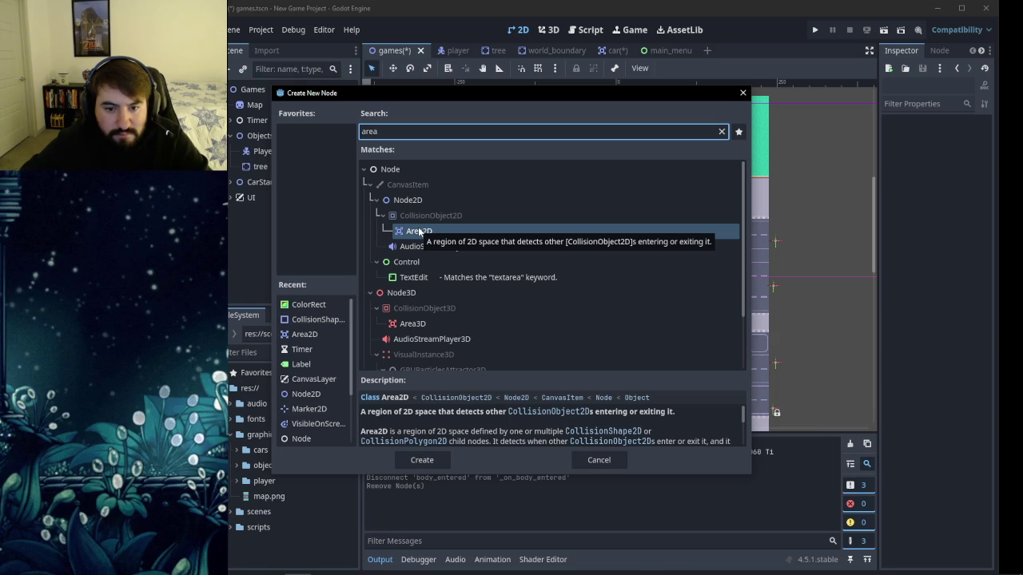
left_click(419, 231)
left_click(421, 462)
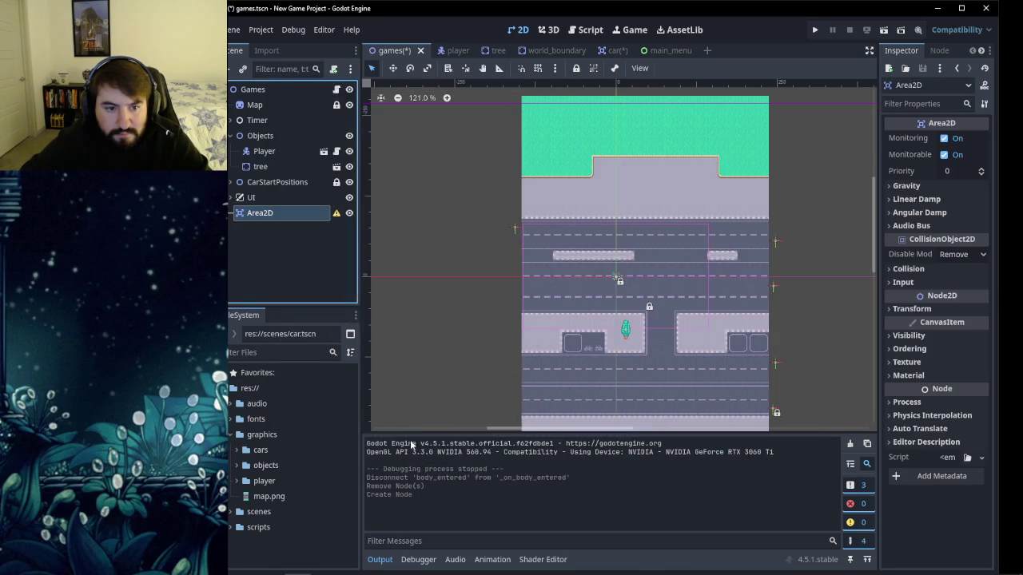
Rename the new Area2D node to Final Zone in the Scene dock.
right_click(280, 212)
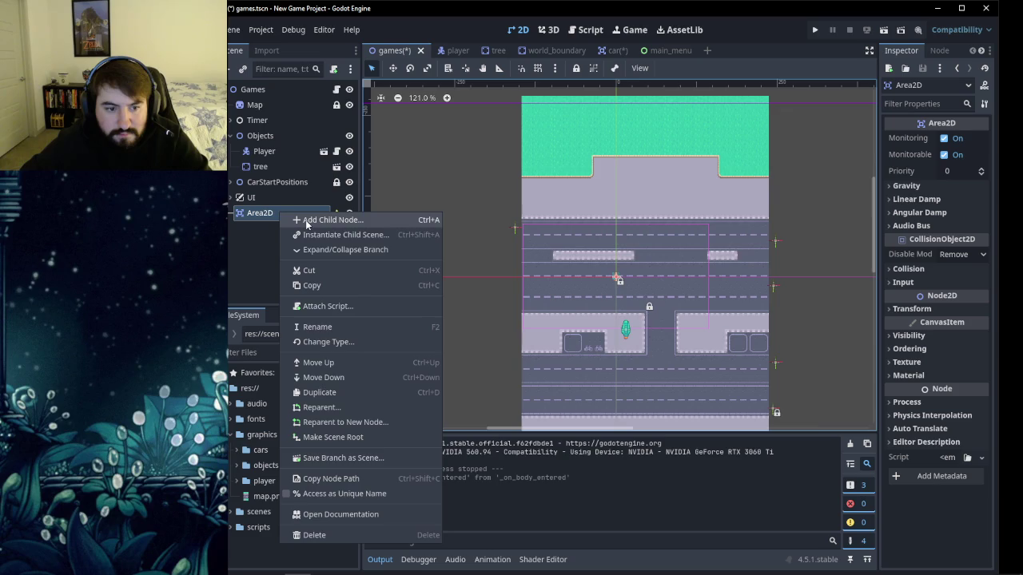
left_click(306, 221)
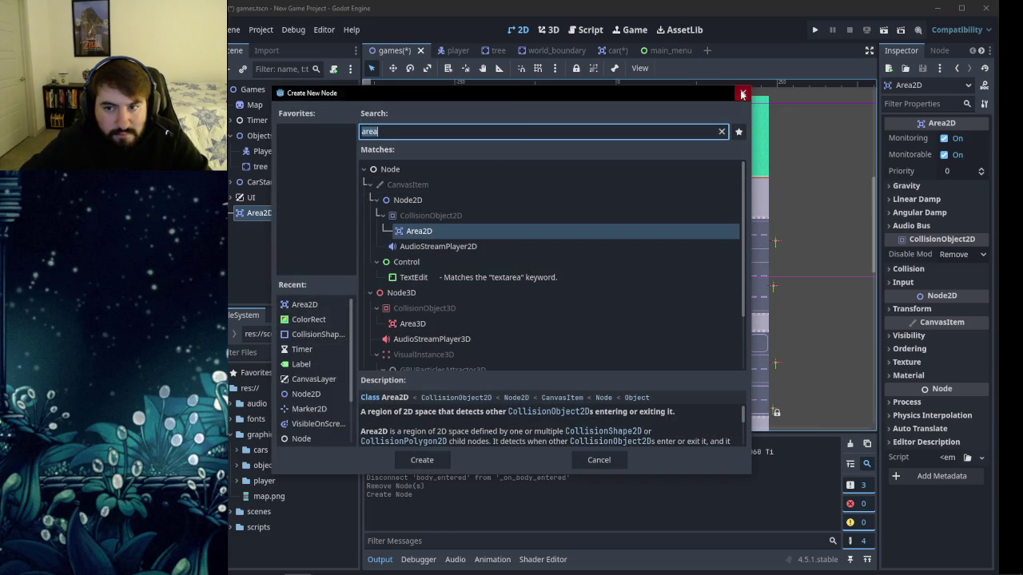
left_click(743, 95)
double_click(262, 214)
type("Win")
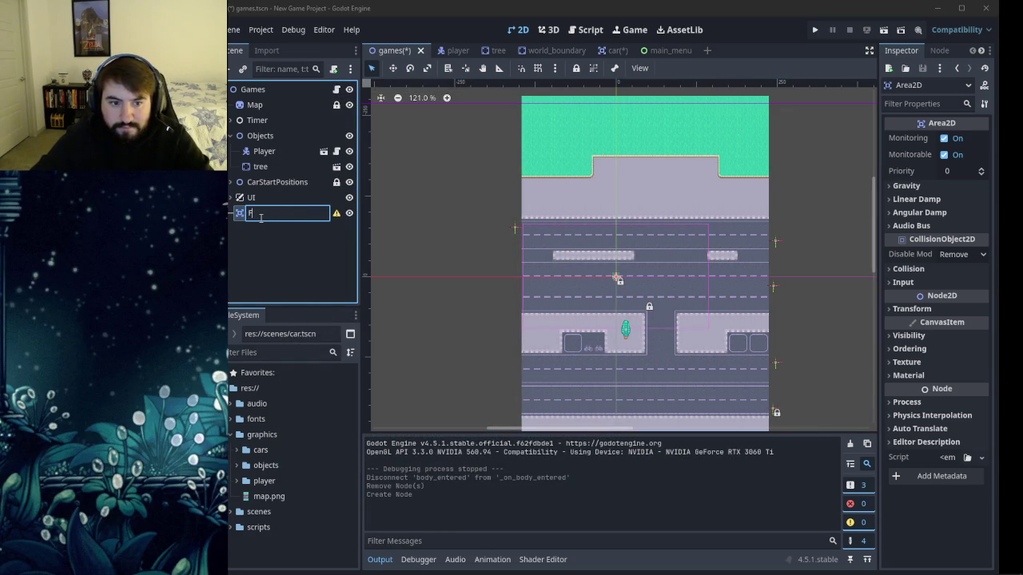
type("ne")
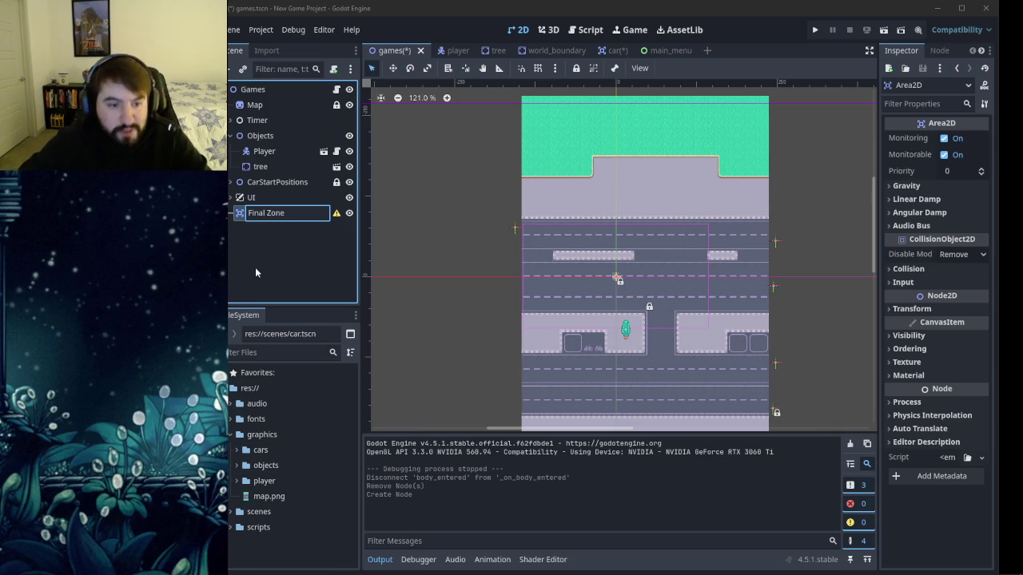
key("Return")
right_click(278, 216)
Give Final Zone a CollisionShape2D with a new CircleShape2D, moved to the top of the map.
left_click(281, 221)
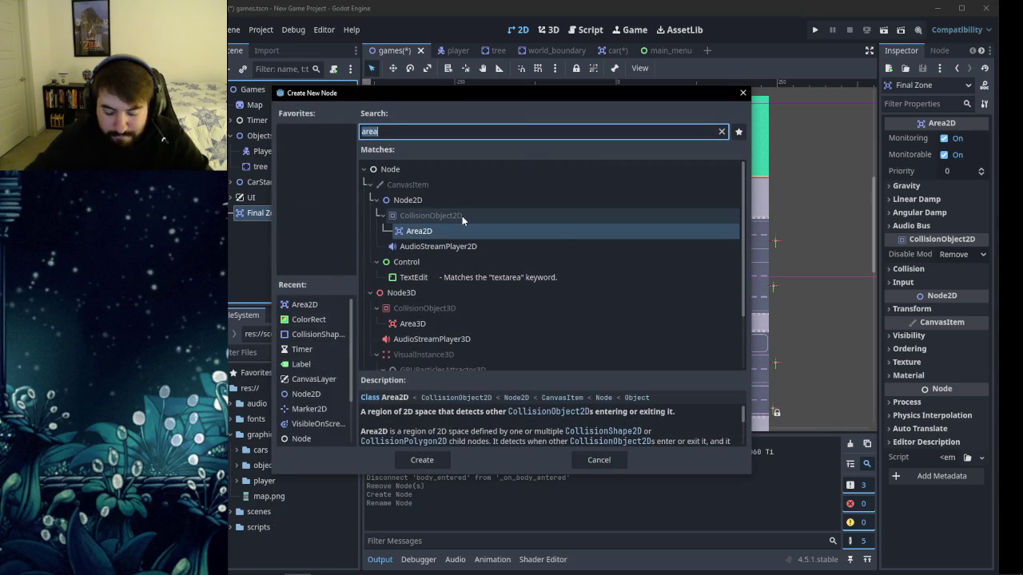
type("coll")
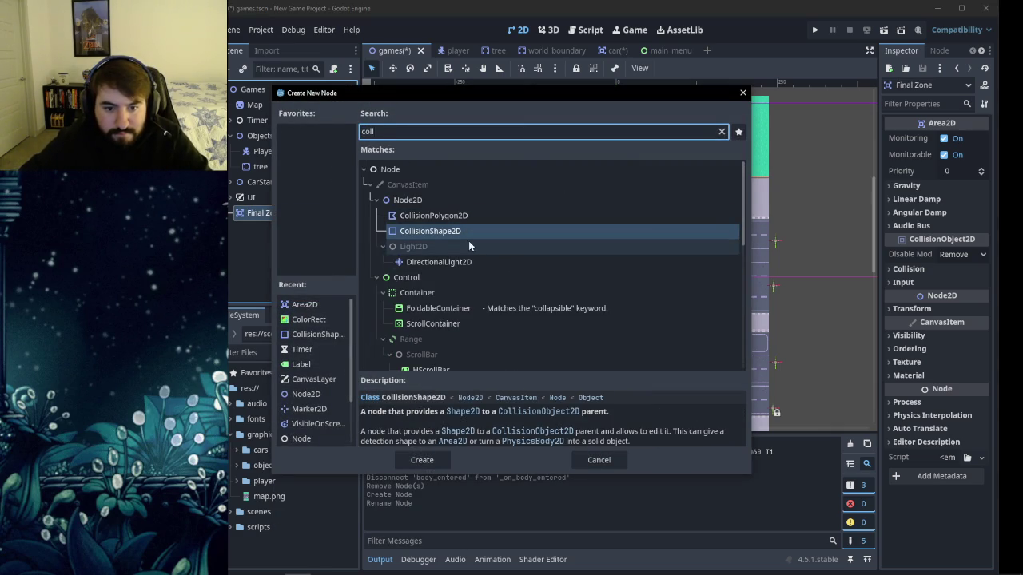
left_click(423, 459)
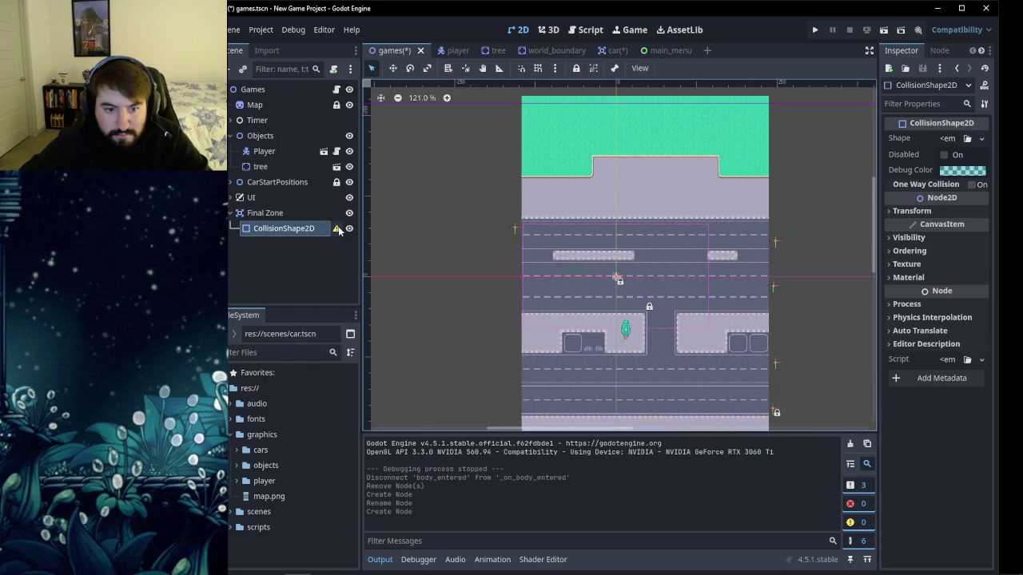
left_click(948, 138)
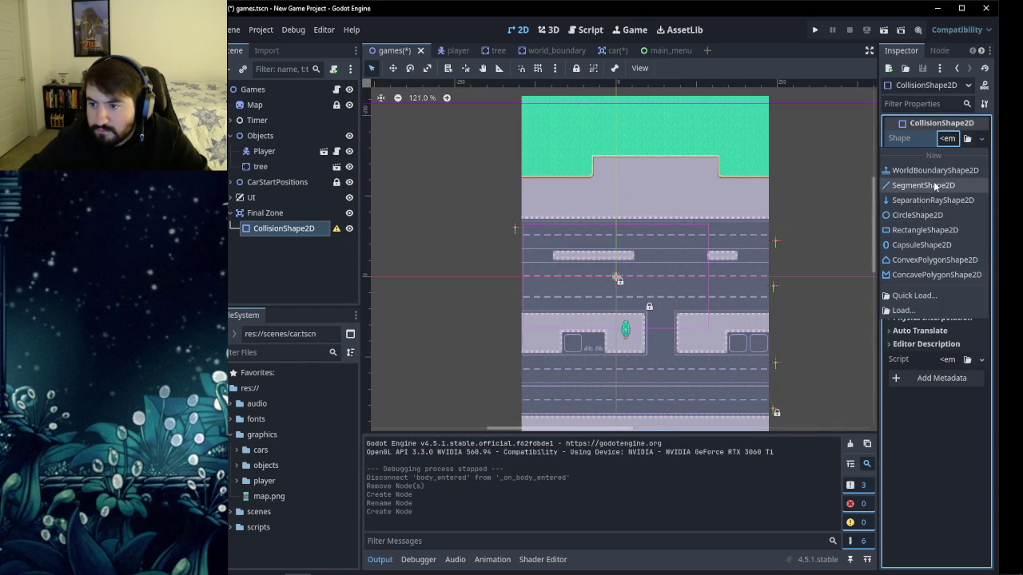
left_click(909, 220)
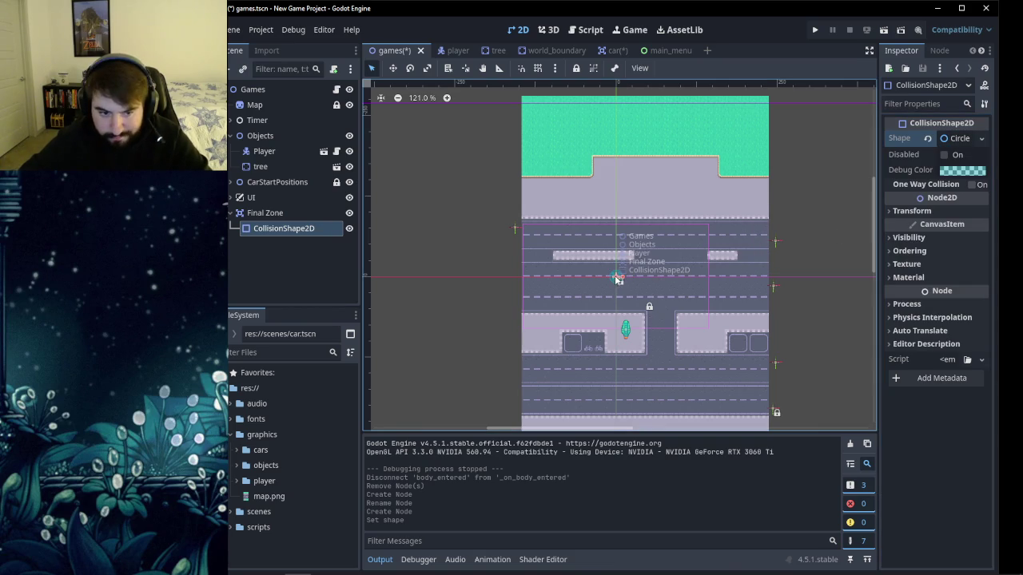
mouse_move(617, 279)
left_mouse_down()
mouse_move(653, 193)
mouse_move(684, 188)
mouse_move(652, 184)
left_mouse_up()
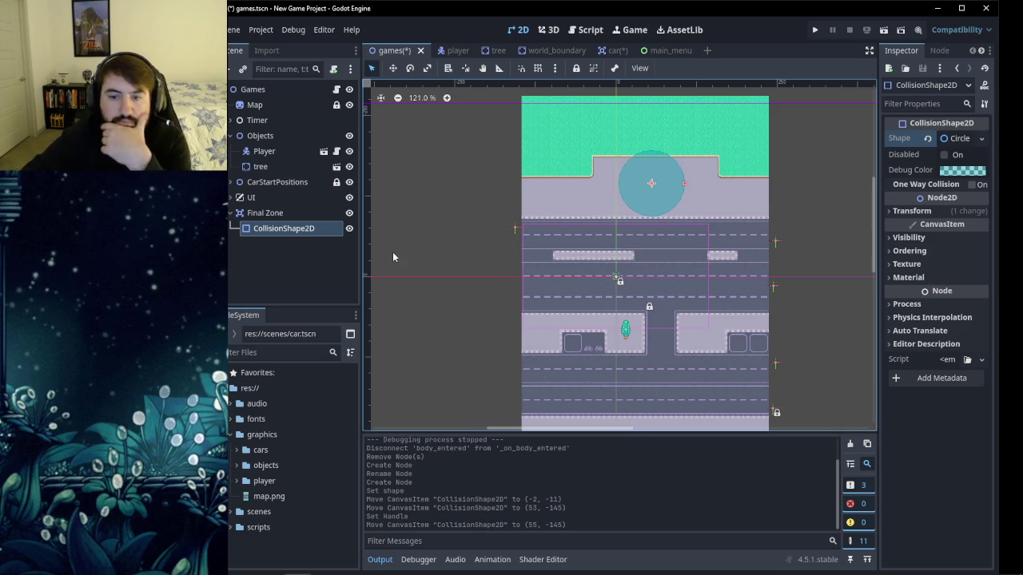
Connect Final Zone's body_entered signal to the games script as _on_final_zone_body_entered.
left_click(303, 265)
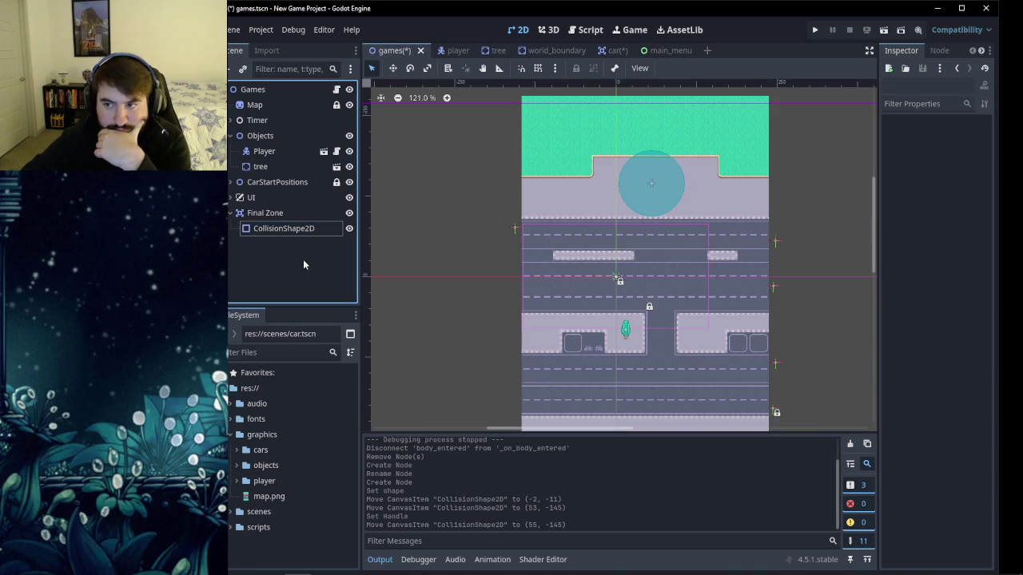
left_click(271, 212)
left_click(938, 50)
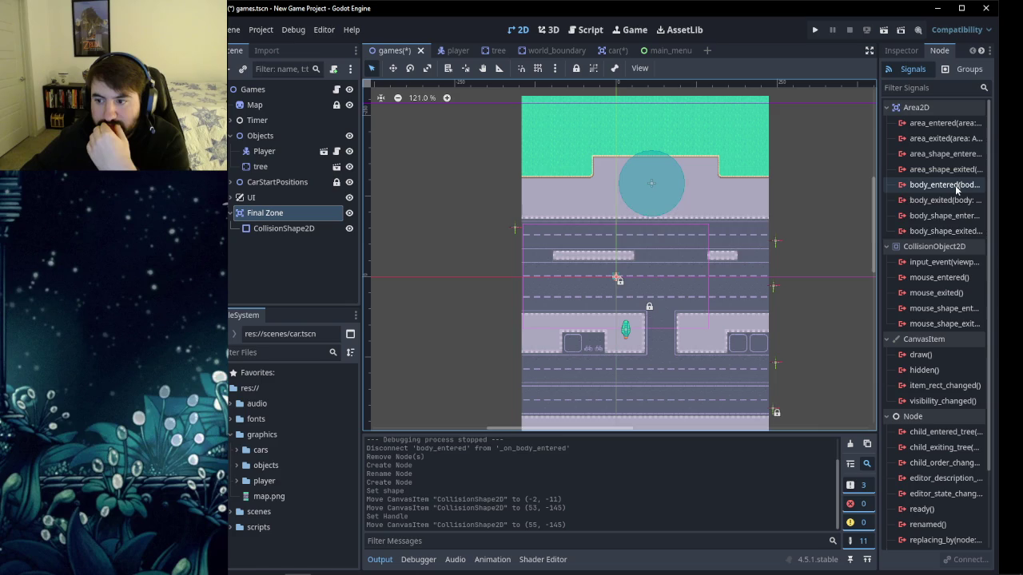
mouse_move(956, 188)
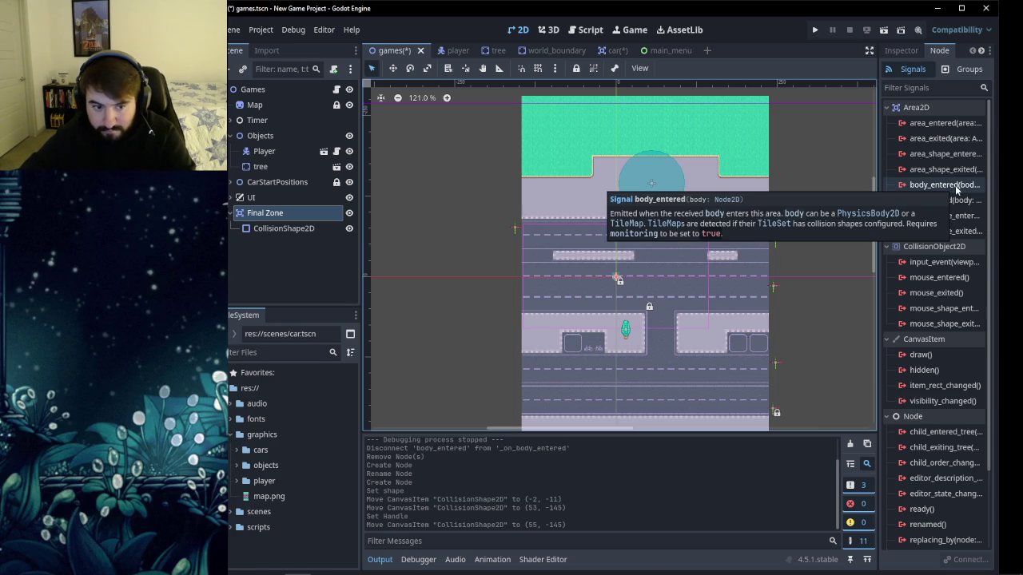
double_click(943, 185)
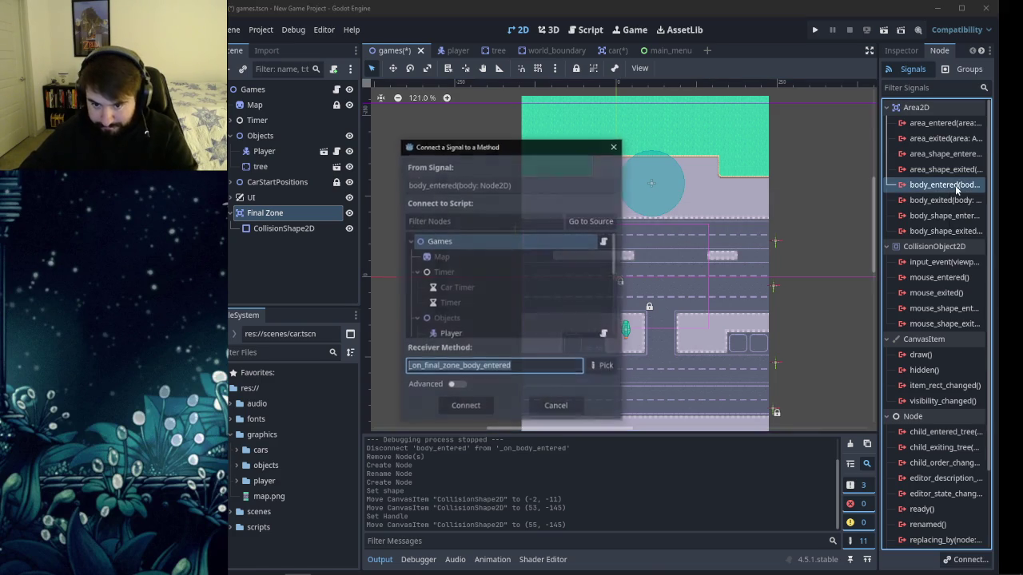
left_click(465, 406)
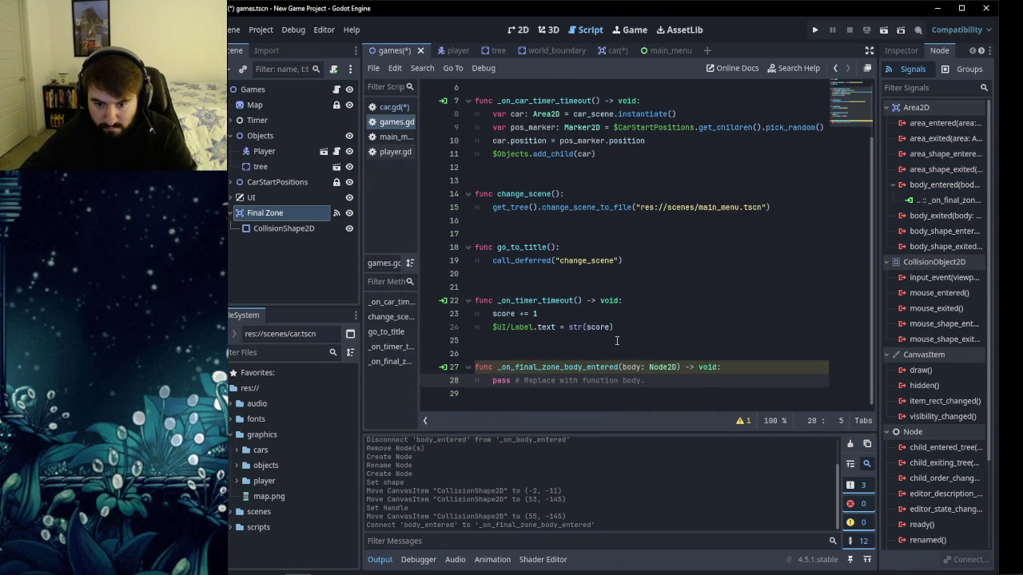
Replace the handler's placeholder pass with print("You Win").
scroll(616, 340, "up", 2)
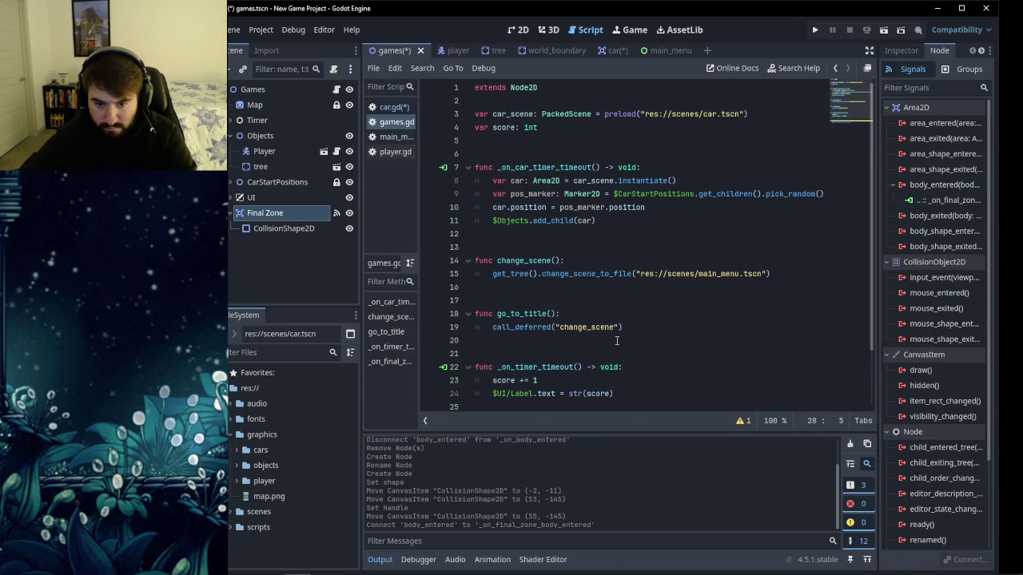
scroll(616, 341, "down", 2)
left_click_drag(651, 381, 493, 381)
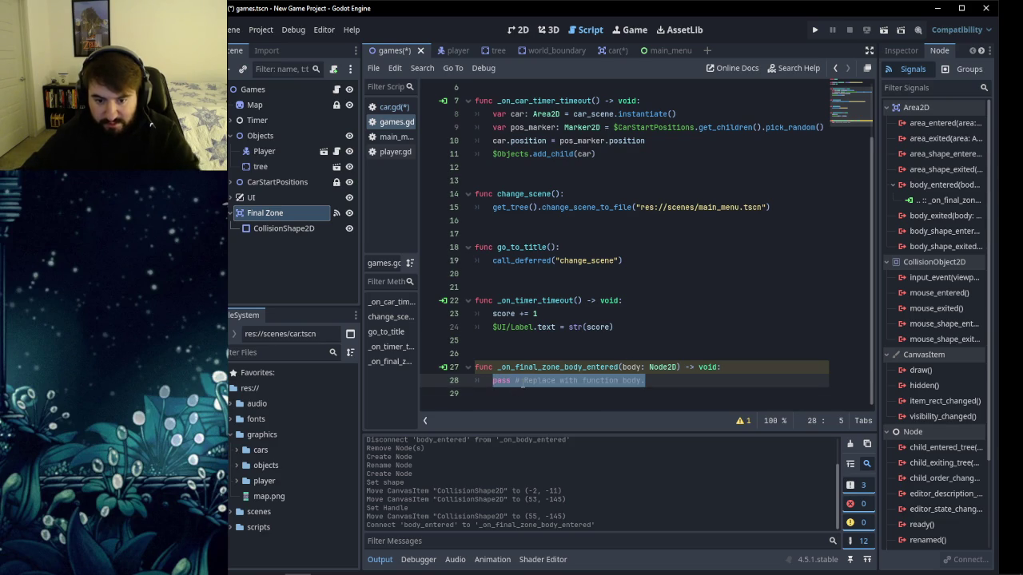
key("BackSpace")
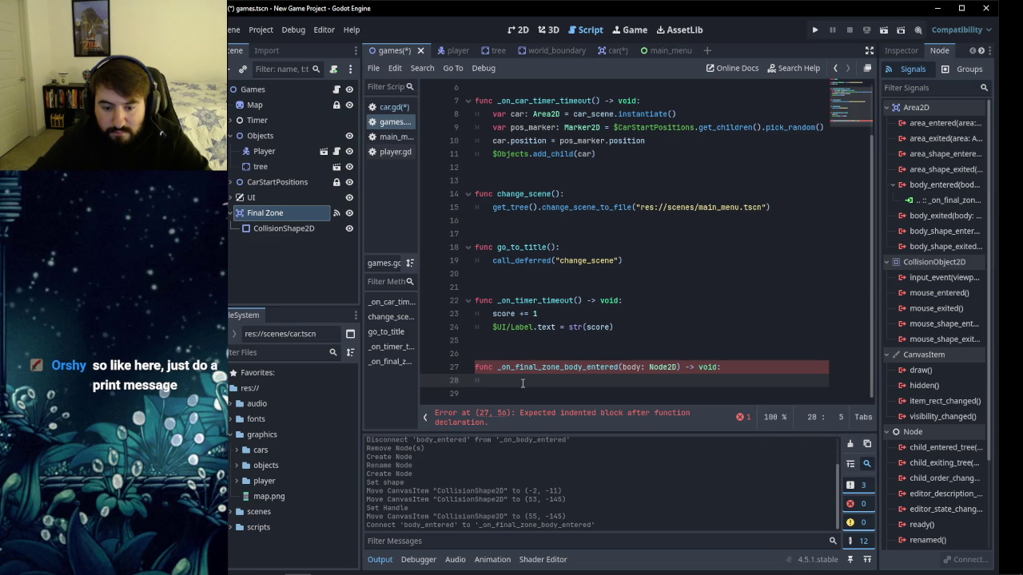
type("print(\"")
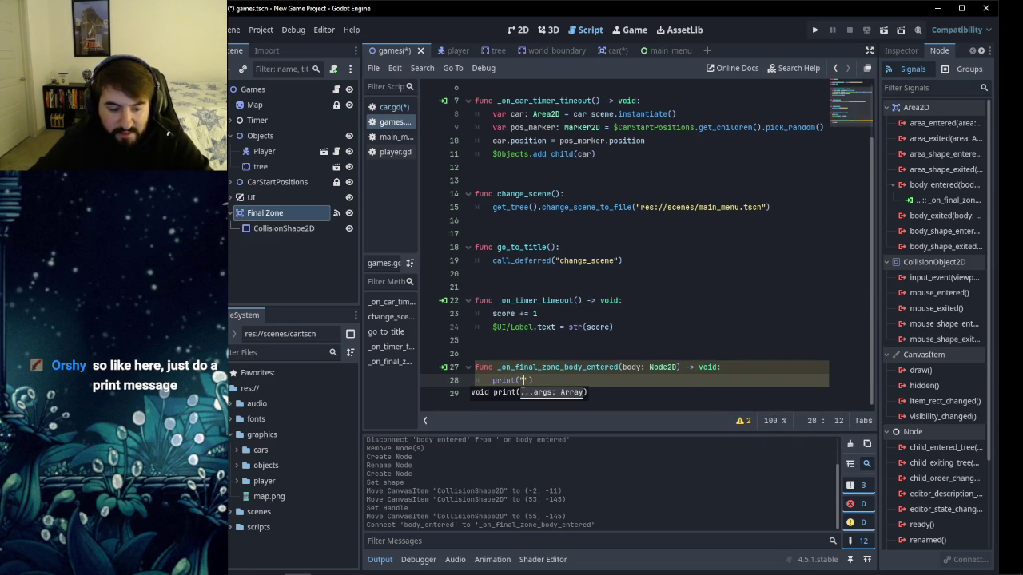
type("You Win")
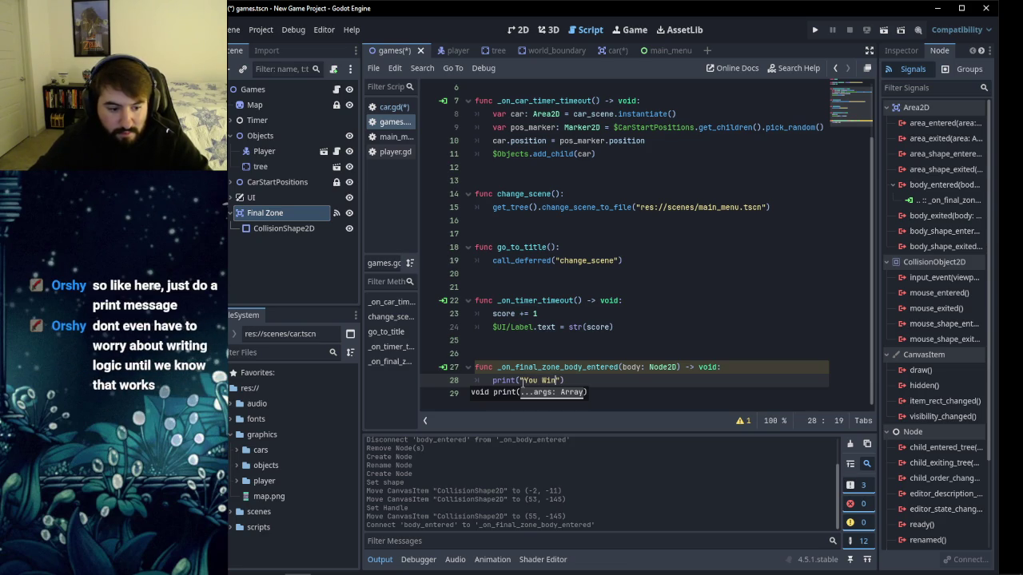
left_click(655, 388)
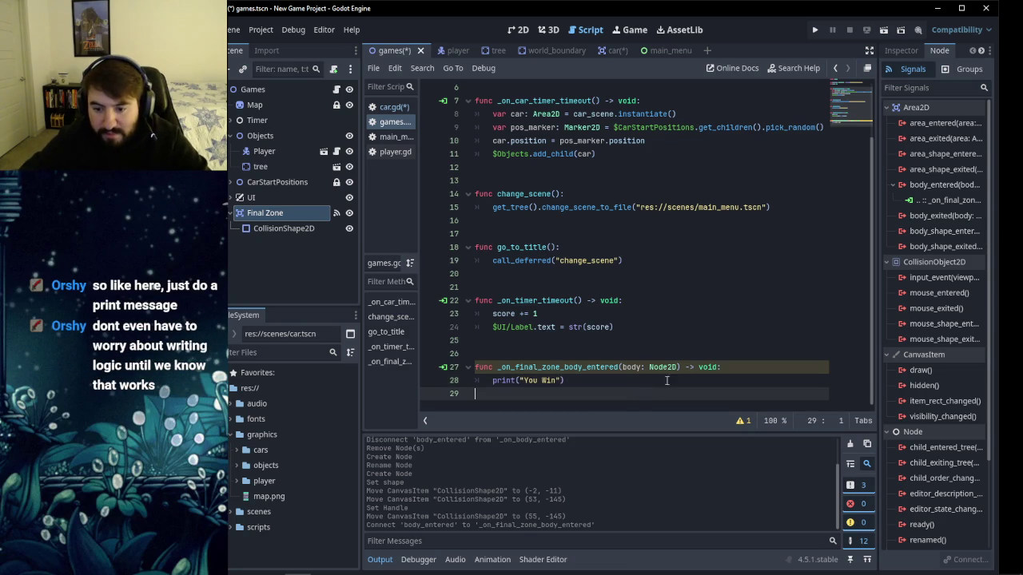
Rename the handler's body parameter to _body and save.
left_click(620, 368)
type("_")
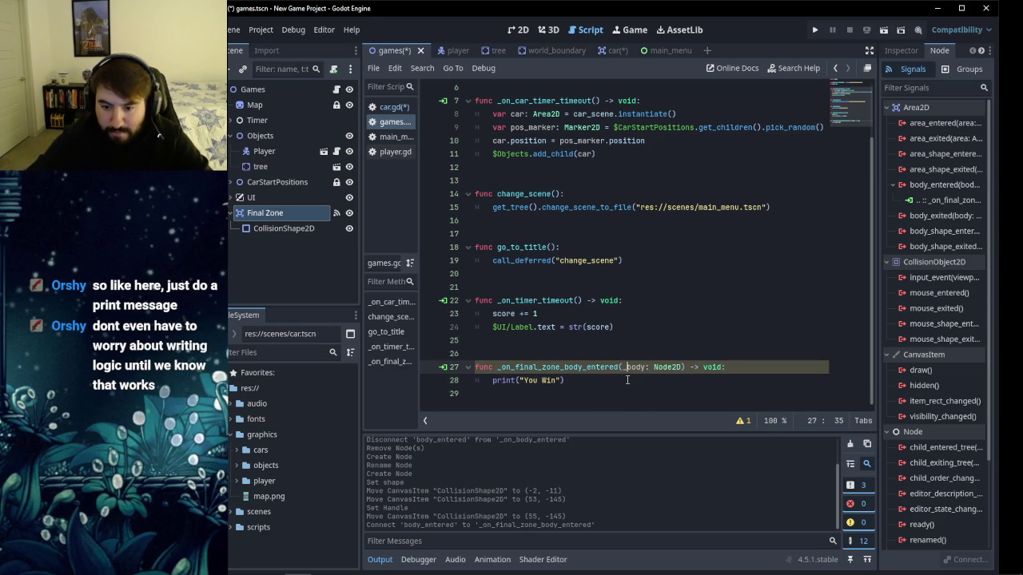
left_click(595, 380)
left_click(585, 397)
left_click(575, 382)
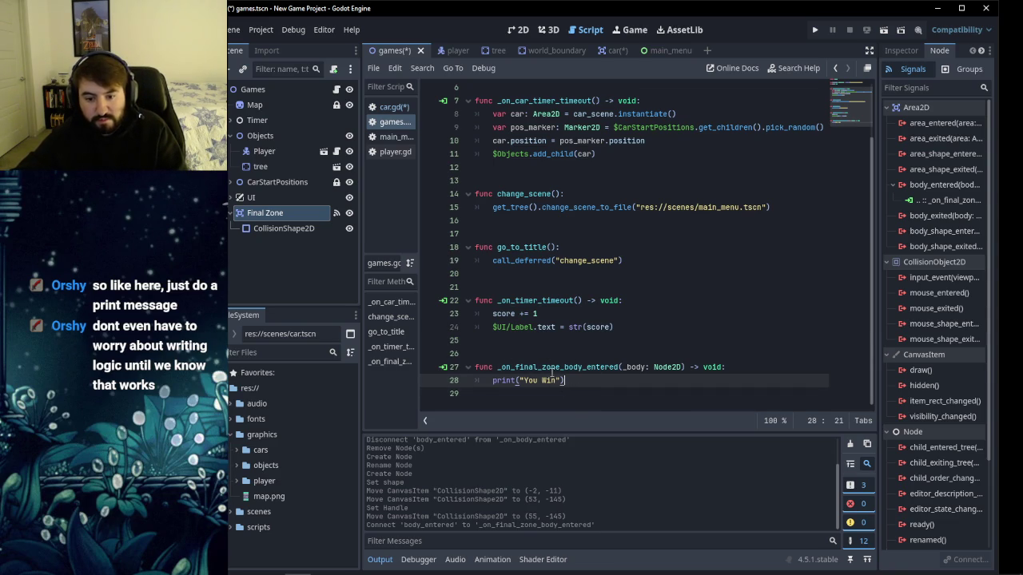
key("ctrl+s")
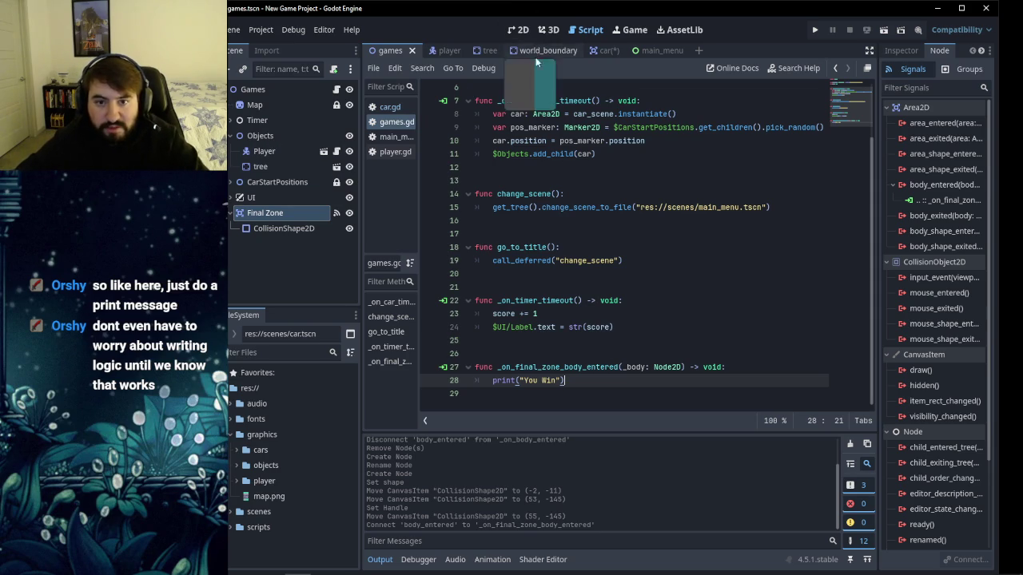
Put Final Zone on collision layers 3 and 4, clear mask bit 1, save, and run the game.
left_click(900, 50)
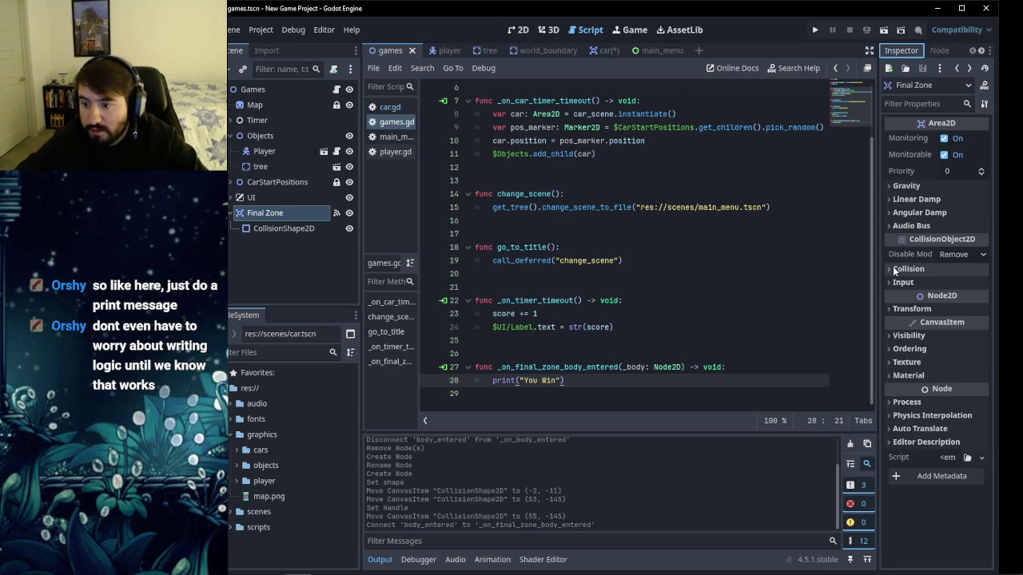
left_click(890, 269)
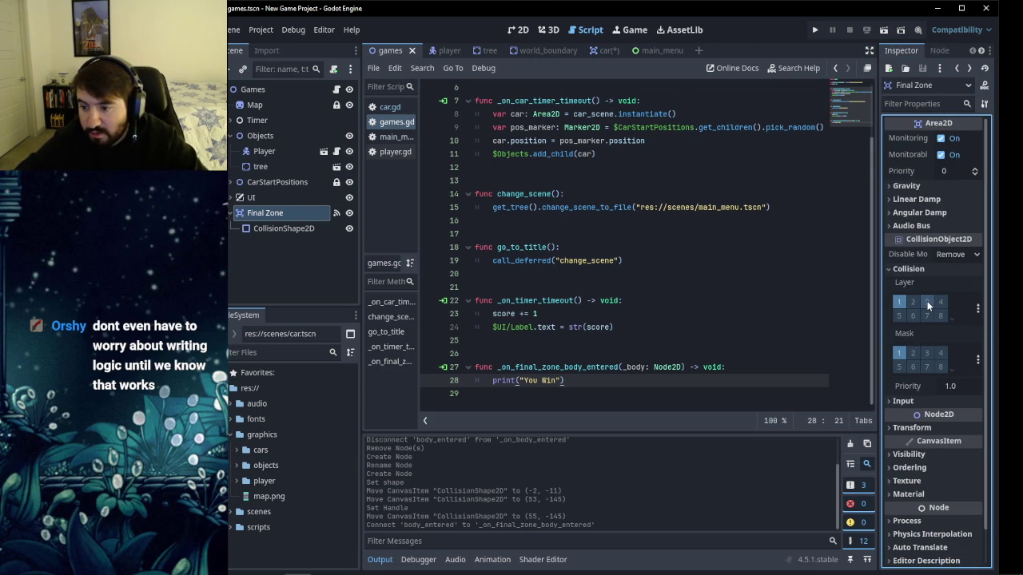
left_click(927, 302)
left_click(939, 304)
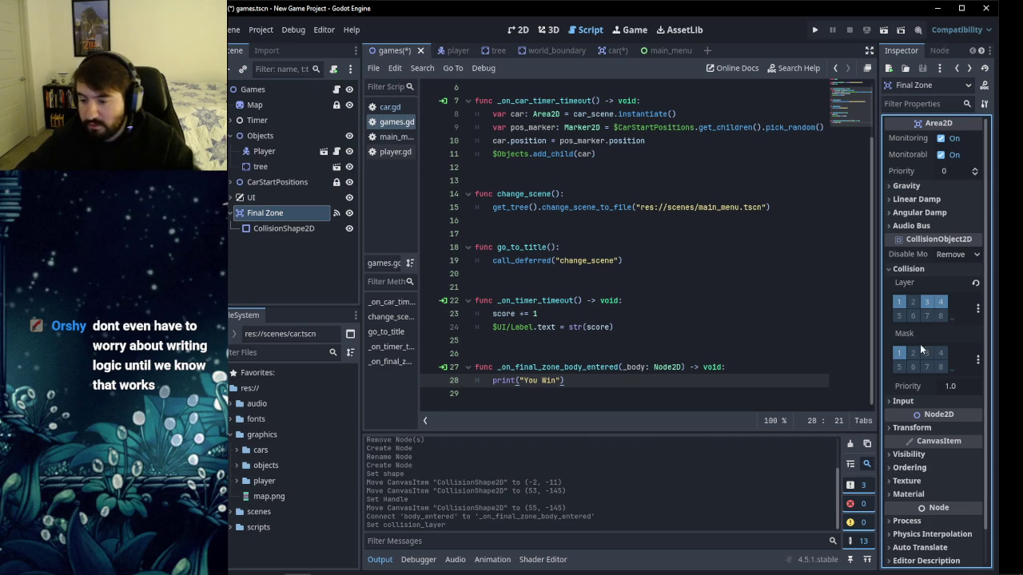
left_click(899, 354)
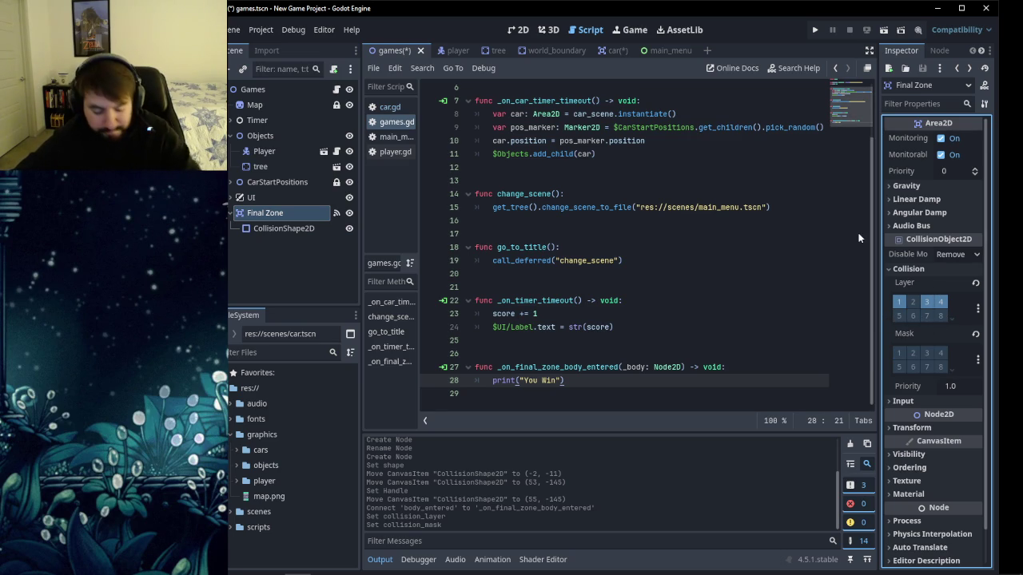
key("ctrl+s")
left_click(820, 29)
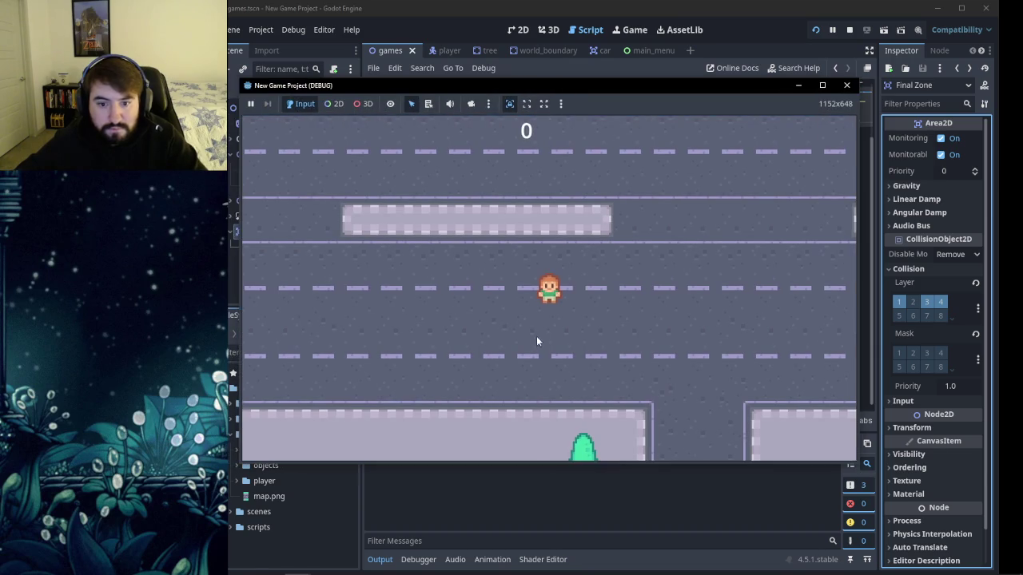
Hop the player across the road with arrow keys, then close the game and return to 2D.
key("Up")
key("Up")
key("Up")
key("Down")
mouse_move(580, 78)
left_mouse_down()
mouse_move(660, 38)
mouse_move(659, 11)
mouse_move(650, 14)
left_mouse_up()
key("Down")
key("Up")
key("Left")
key("Up")
key("Right")
key("Right")
key("Up")
key("Left")
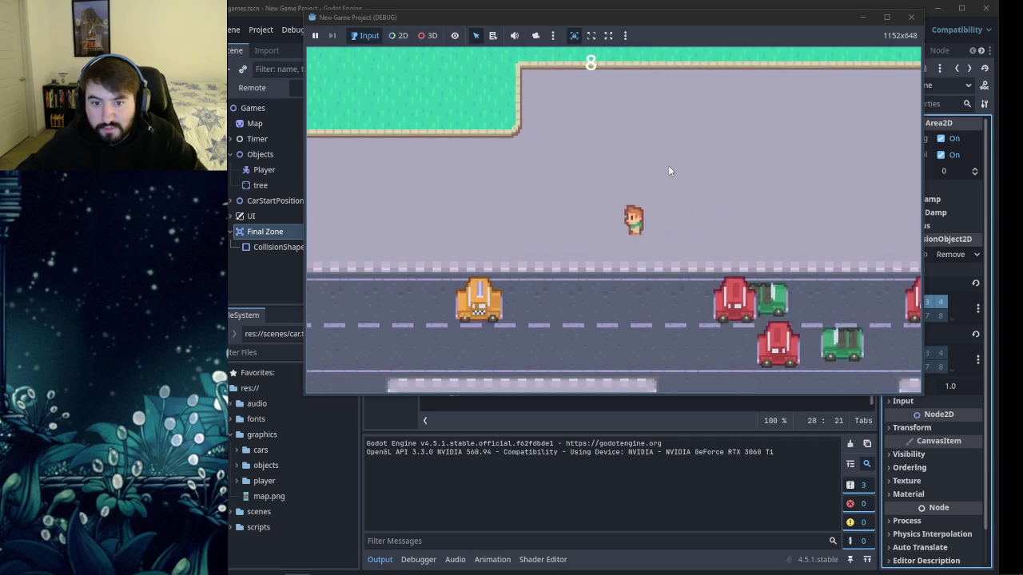
key("Up")
key("Left")
key("Up")
key("Right")
key("Right")
key("Right")
key("Up")
key("Up")
left_click(911, 17)
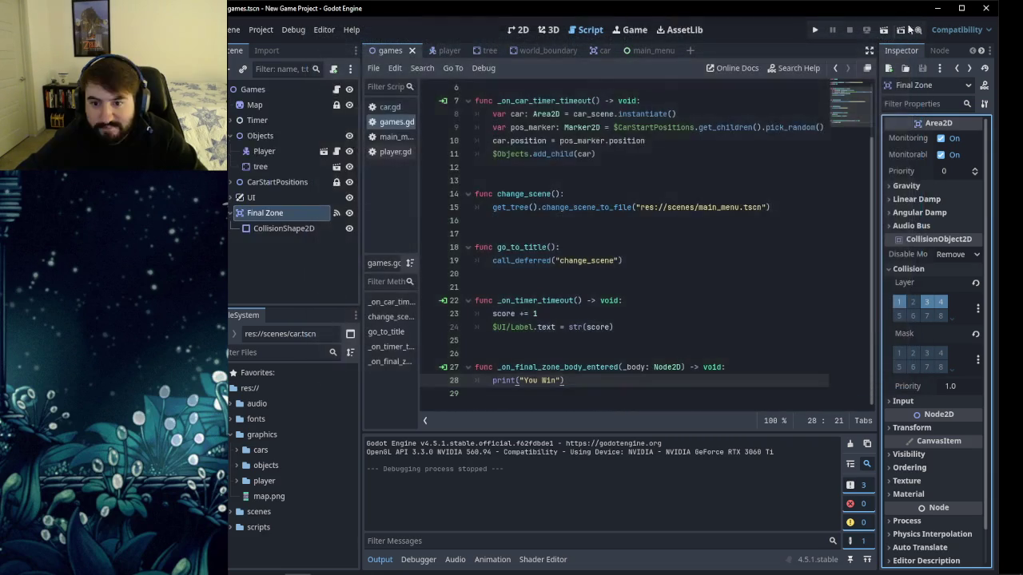
left_click(518, 30)
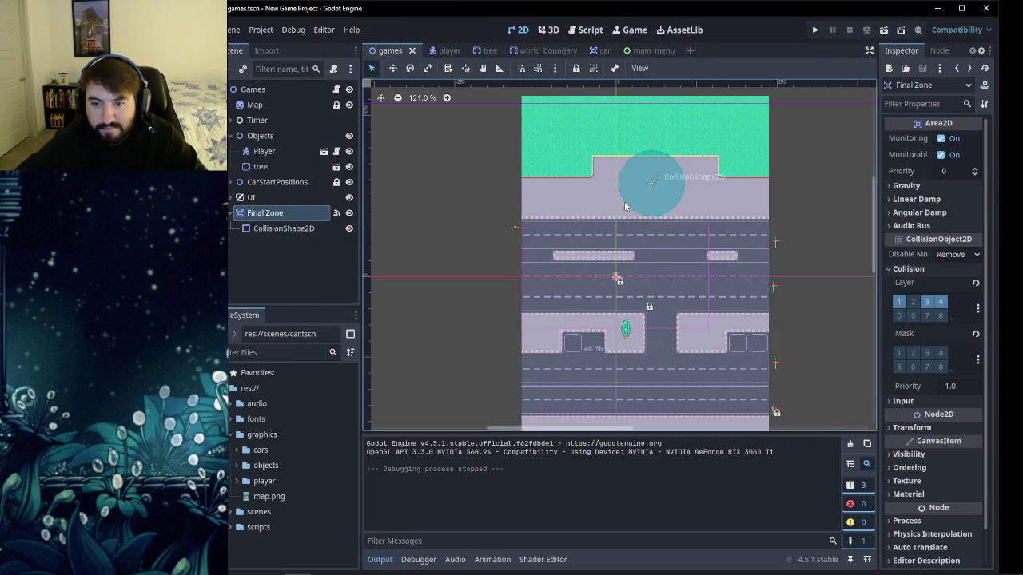
Enlarge Final Zone's collision circle, move it onto the top grass at (-31, -154), save, and rerun.
left_click(651, 189)
left_click_drag(683, 187, 745, 190)
mouse_move(685, 211)
left_mouse_down()
mouse_move(689, 196)
mouse_move(679, 193)
mouse_move(624, 198)
left_mouse_up()
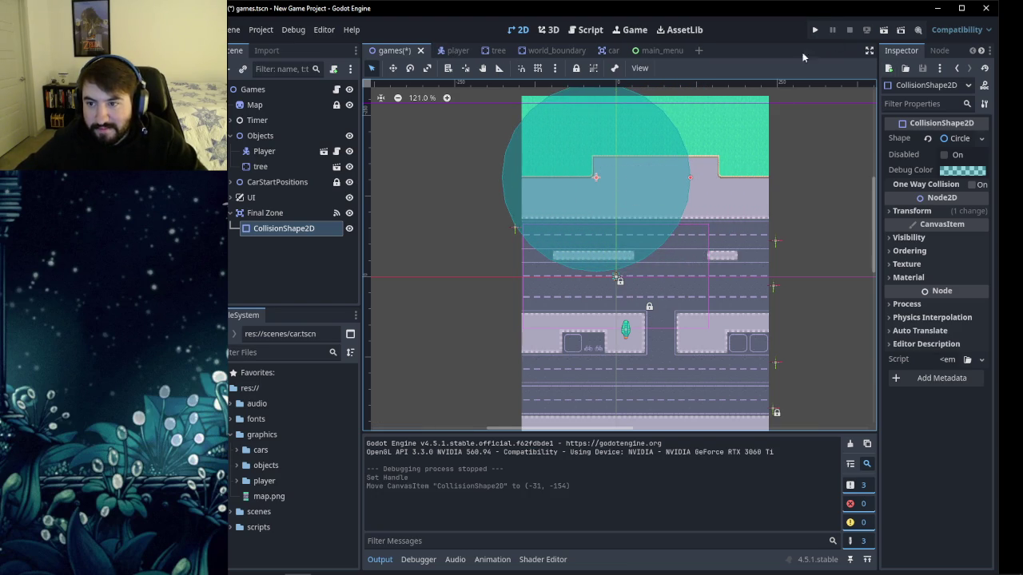
left_click(803, 186)
key("ctrl+s")
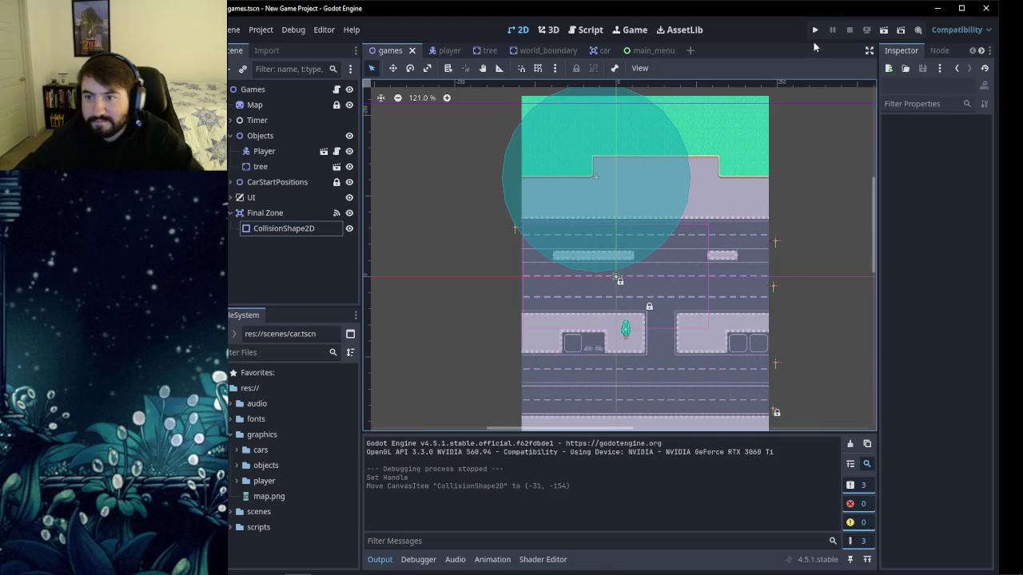
left_click(815, 32)
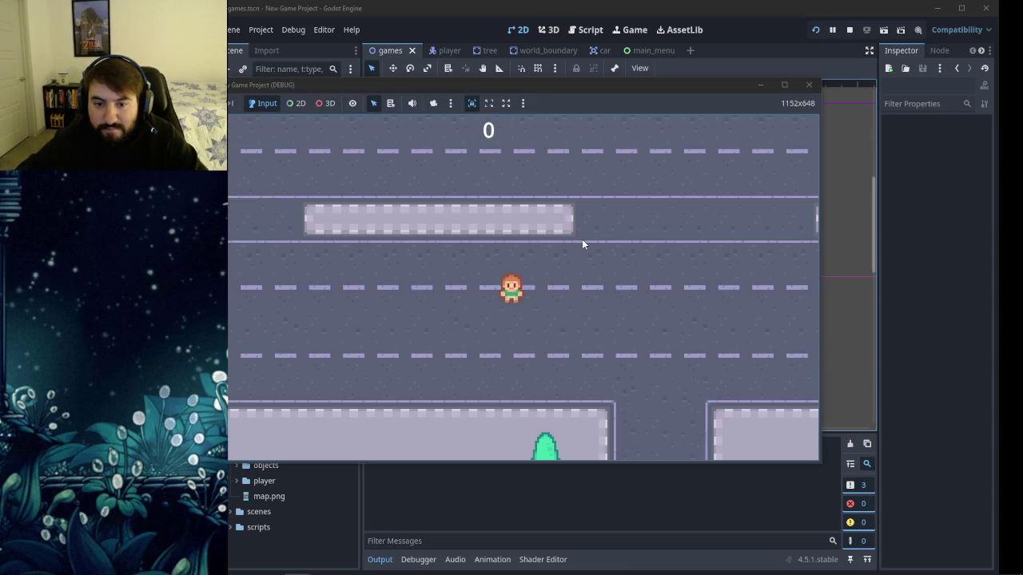
mouse_move(540, 92)
left_mouse_down()
mouse_move(607, 31)
mouse_move(594, 39)
left_mouse_up()
key("Up")
key("Left")
key("Left")
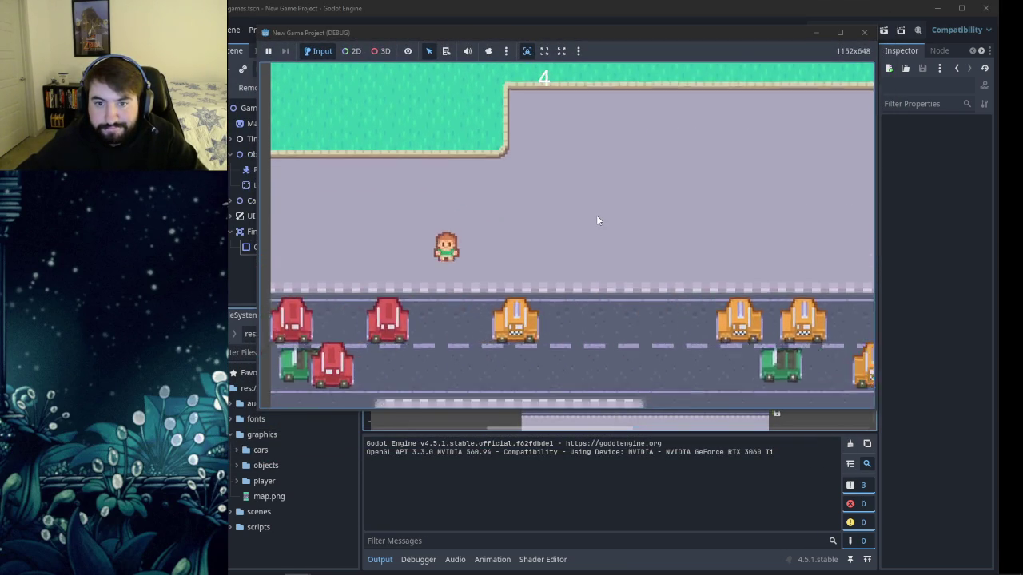
key("Up")
key("Up")
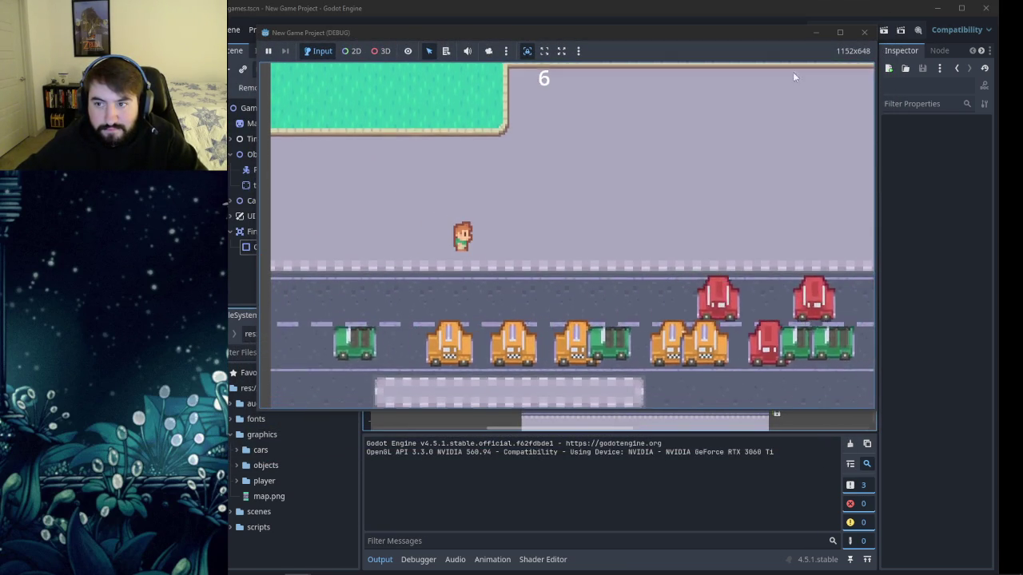
left_click(863, 32)
left_click(279, 221)
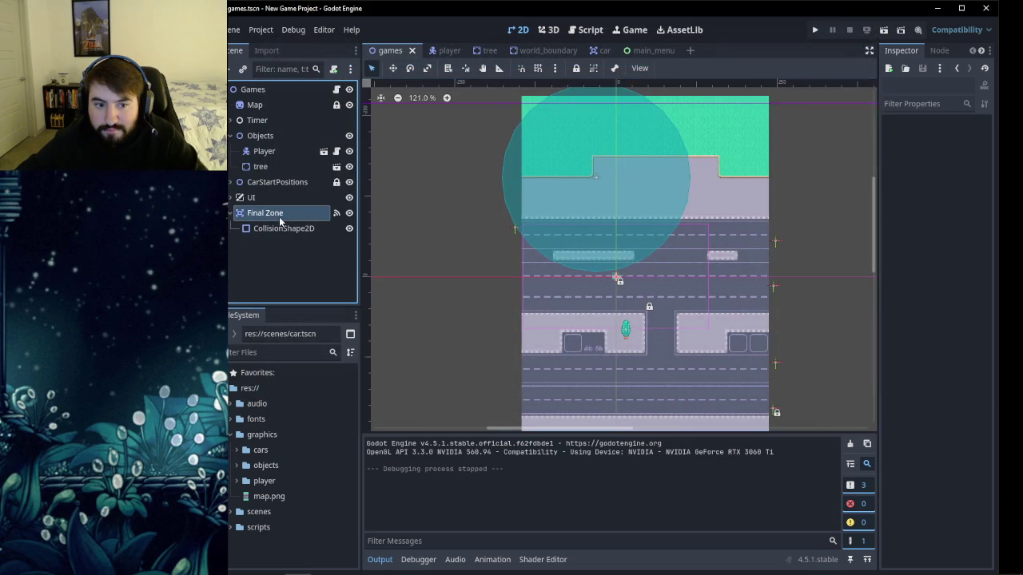
Enable all Final Zone layer and mask bits, switch the Player's mask bit 2 to 3, and run.
mouse_move(913, 302)
left_mouse_down()
mouse_move(912, 316)
mouse_move(941, 316)
left_mouse_up()
mouse_move(898, 365)
left_mouse_down()
mouse_move(899, 353)
mouse_move(935, 353)
mouse_move(940, 368)
mouse_move(915, 368)
left_mouse_up()
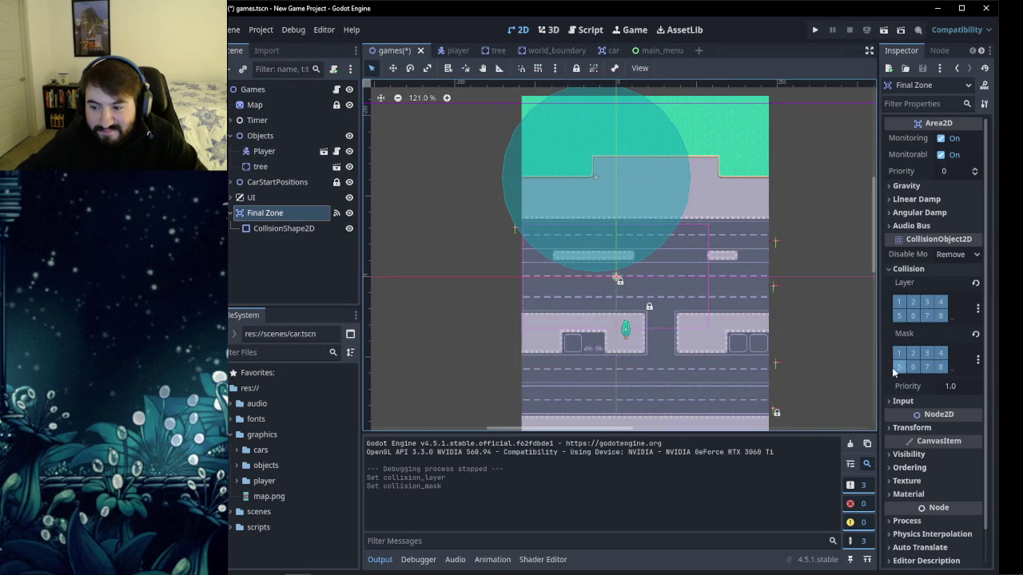
left_click(265, 151)
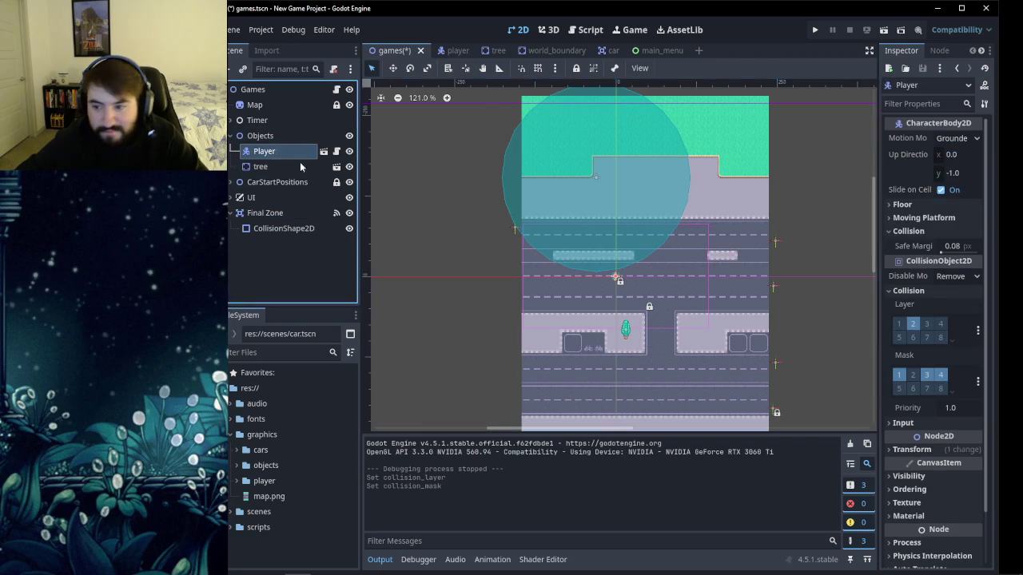
left_click(912, 374)
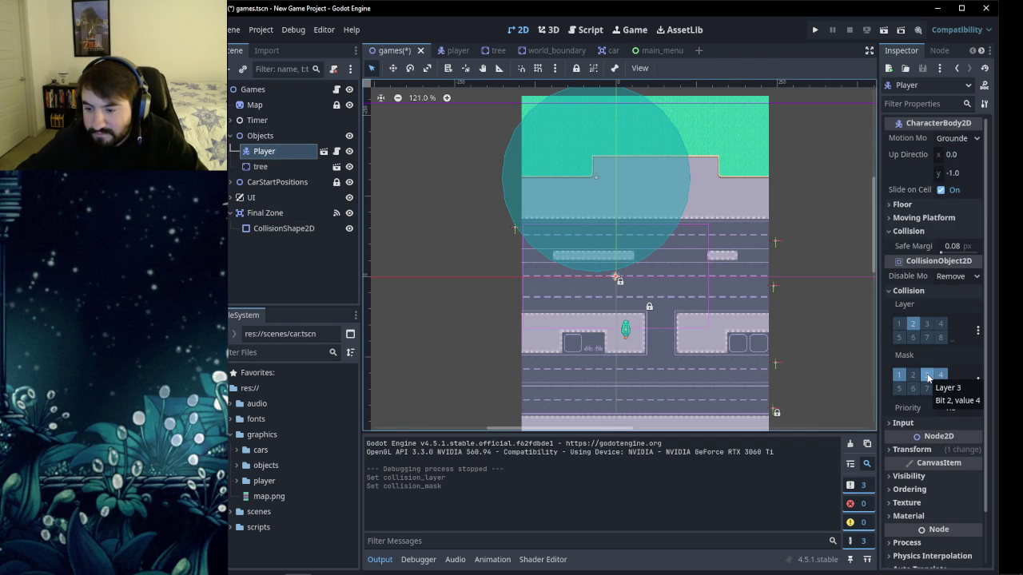
left_click(927, 375)
left_click(815, 30)
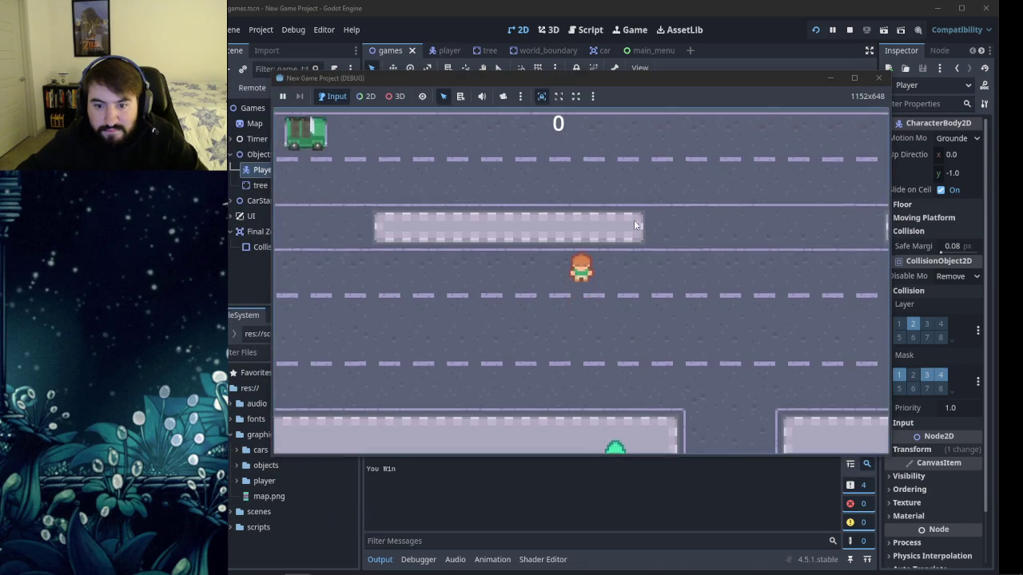
Steer the player into the Final Zone until "You Win" prints, then close the game.
key("Up")
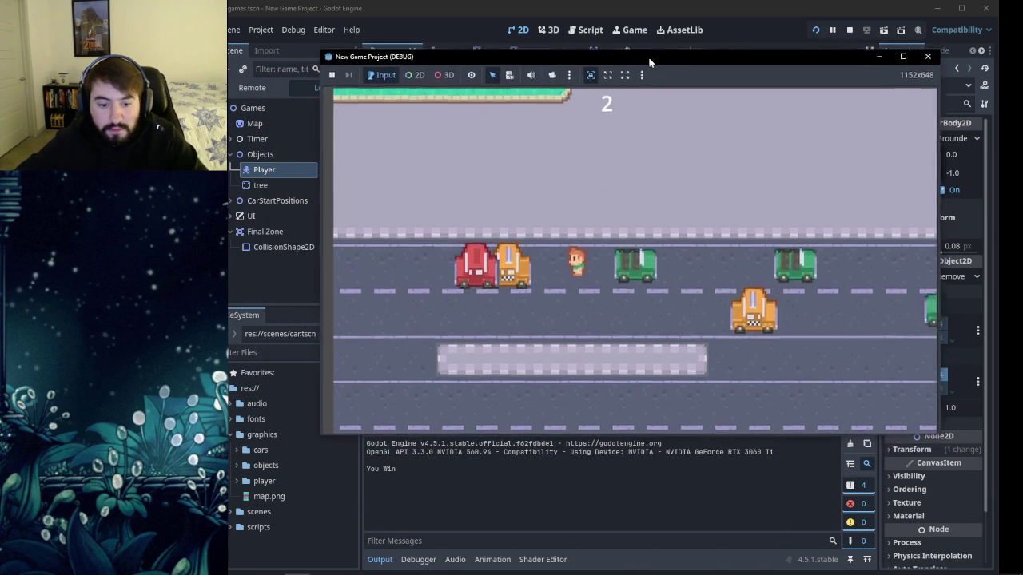
key("Up")
key("Left")
key("Right")
left_click(928, 52)
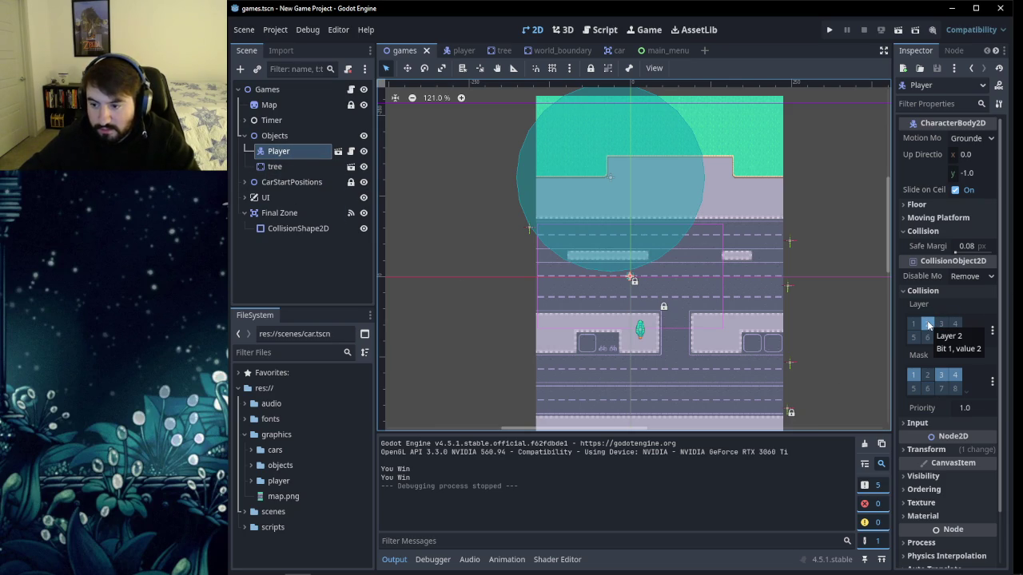
Turn off the Player's collision mask bit 2 and toggle collision layer 1 on the tree.
left_click(926, 375)
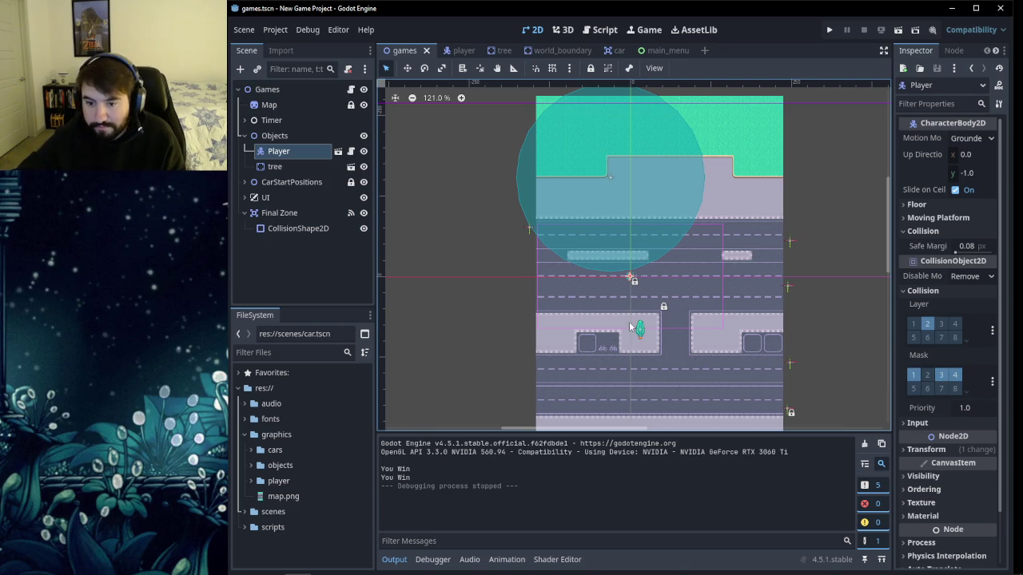
left_click(275, 166)
left_click(917, 269)
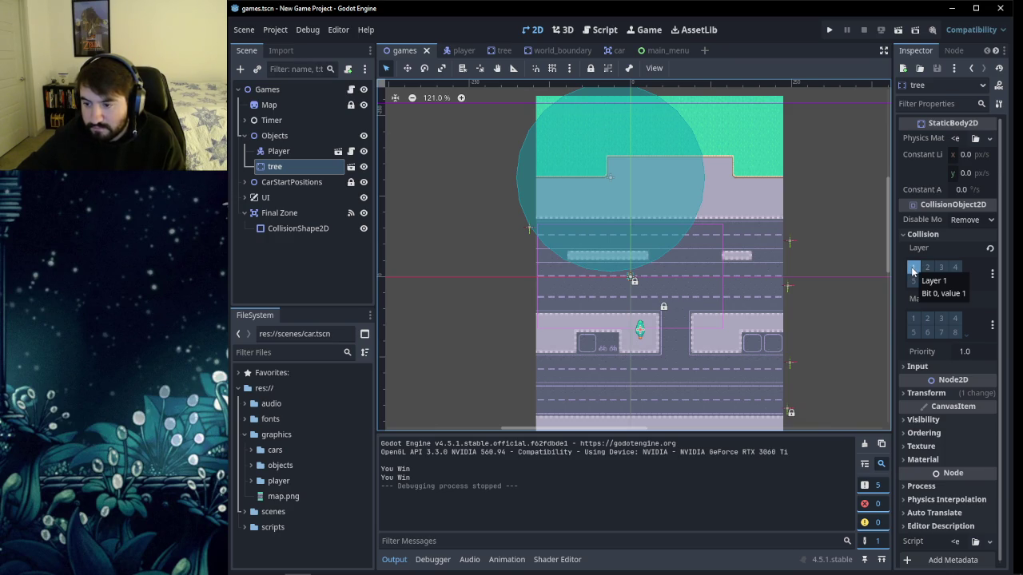
left_click(278, 153)
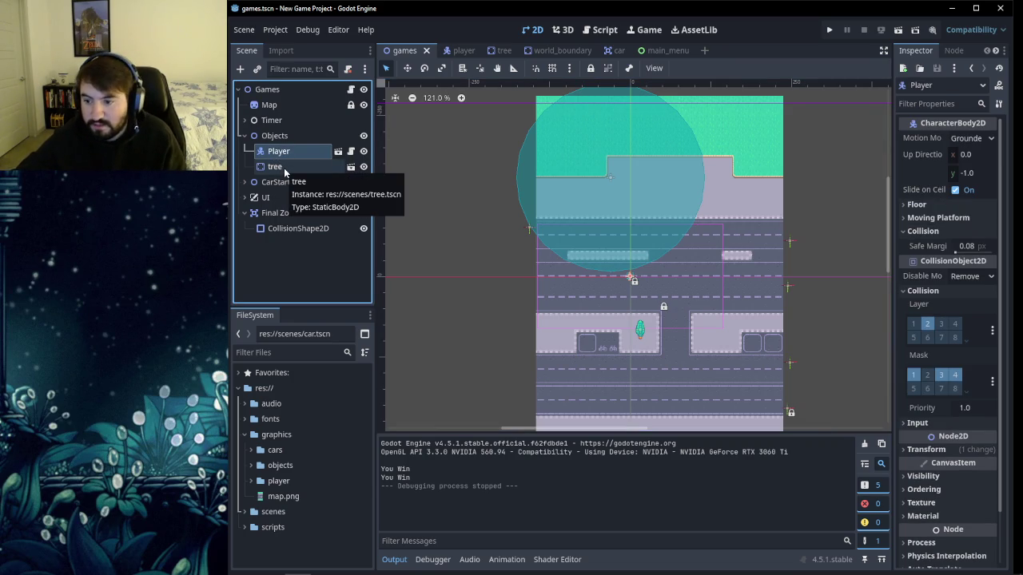
Switch off the Final Zone's other collision layers, leaving only layer 4.
left_click(285, 214)
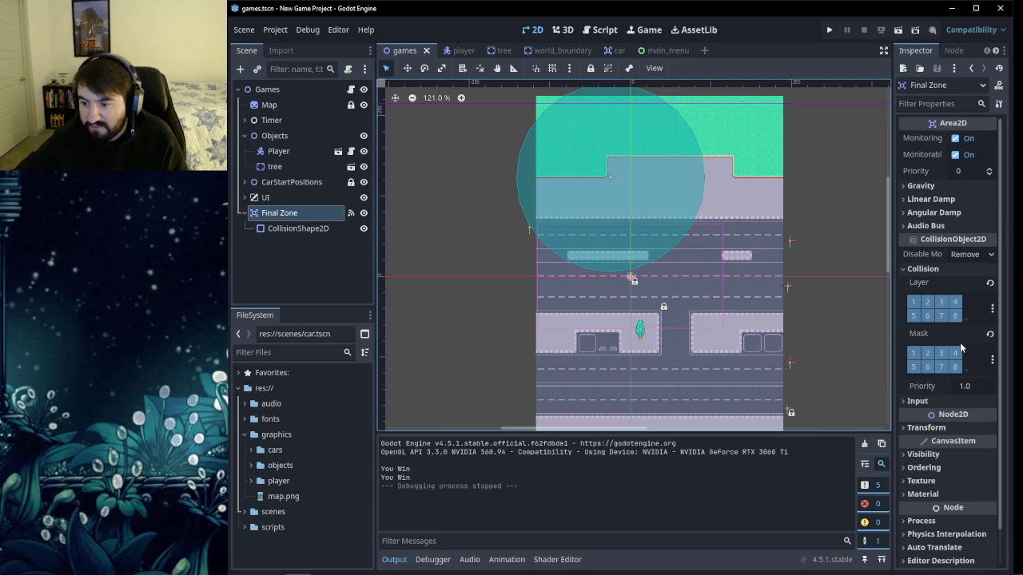
left_click(940, 301)
left_click(927, 315)
left_click(913, 315)
left_click(913, 301)
left_click(927, 301)
Clear all eight of the Final Zone's collision mask bits.
left_click(915, 353)
left_click(927, 353)
left_click(940, 353)
left_click(954, 353)
left_click(954, 367)
left_click(942, 368)
left_click(927, 367)
left_click(913, 367)
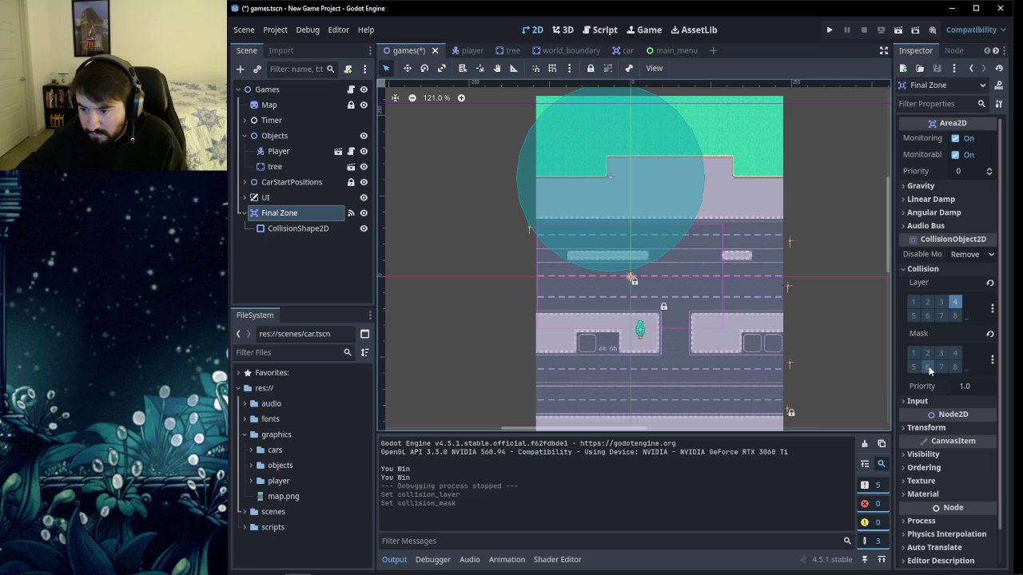
left_click(820, 245)
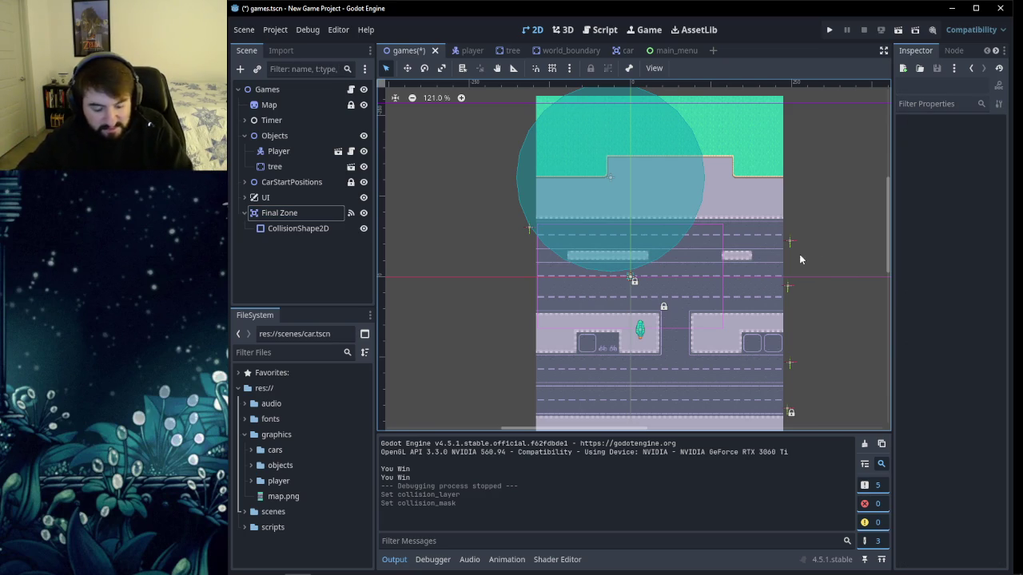
Save the scene and playtest, hopping the player up and down before closing the game.
key("ctrl+s")
left_click(829, 29)
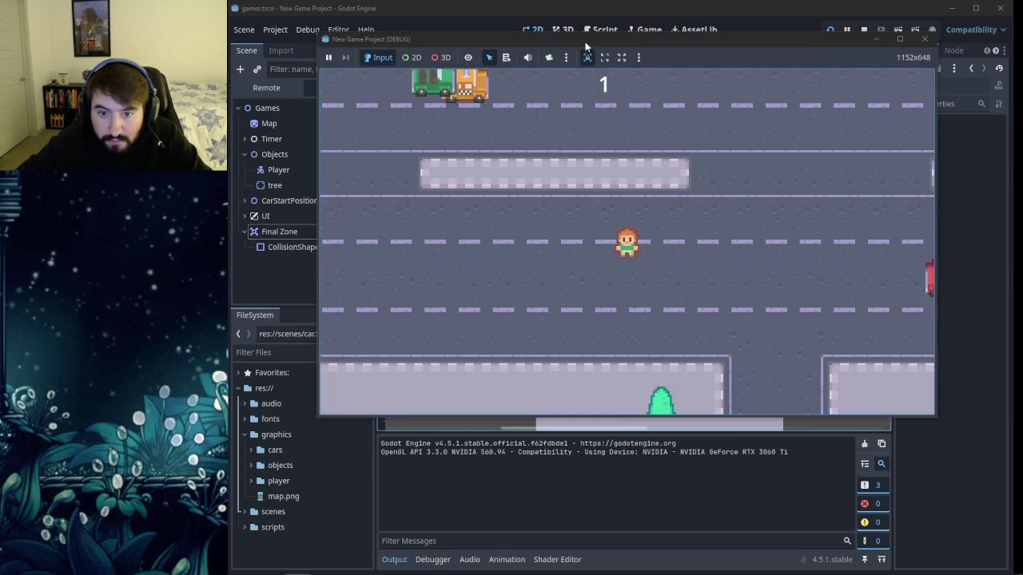
key("Up")
key("Up")
key("Up")
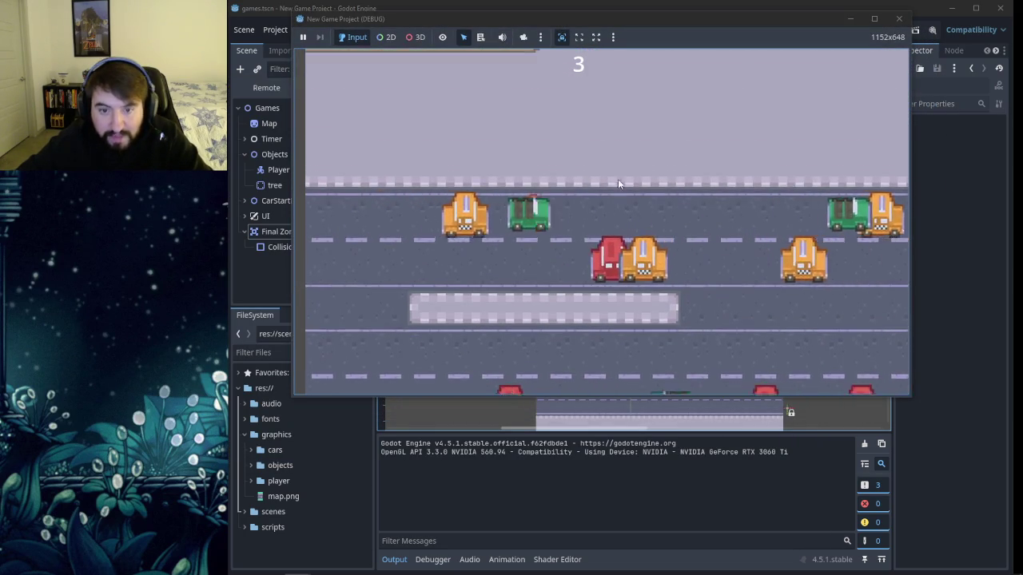
key("Down")
key("Down")
key("Down")
key("Up")
key("Up")
key("Up")
key("Down")
key("Down")
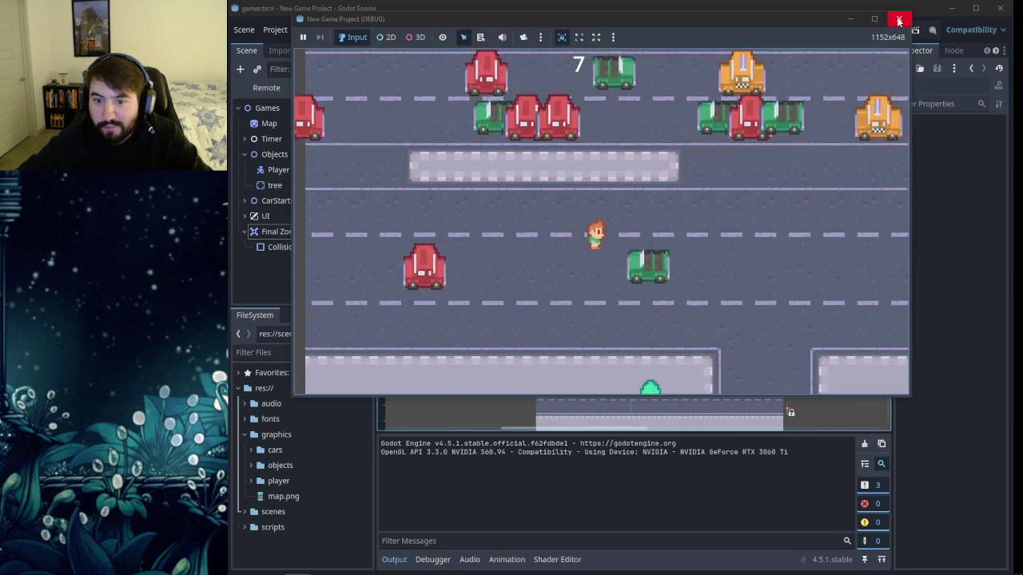
left_click(899, 18)
Enable Final Zone mask bit 2, then rerun and hop into the zone to print 'You Win'.
left_click(338, 212)
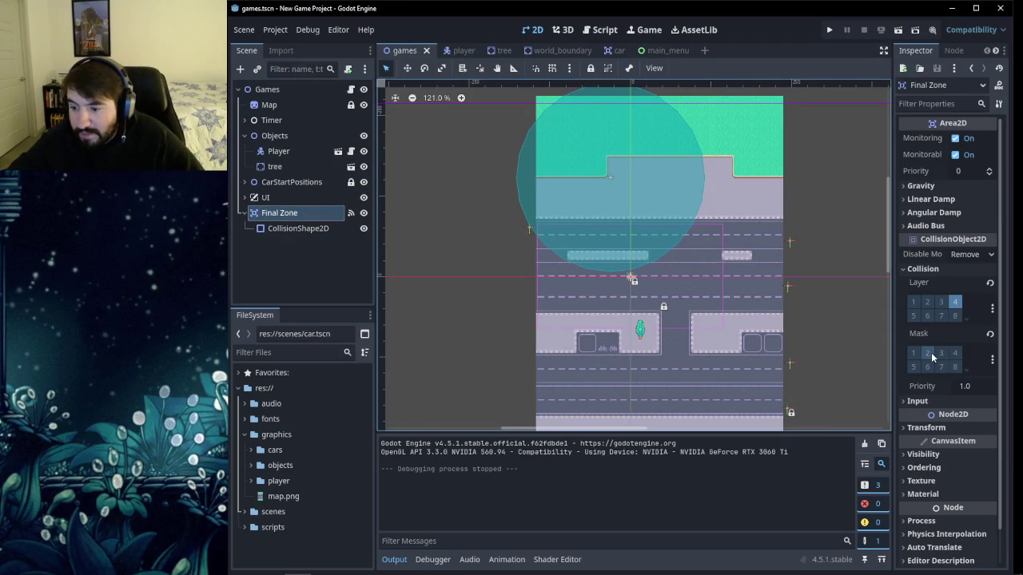
left_click(929, 354)
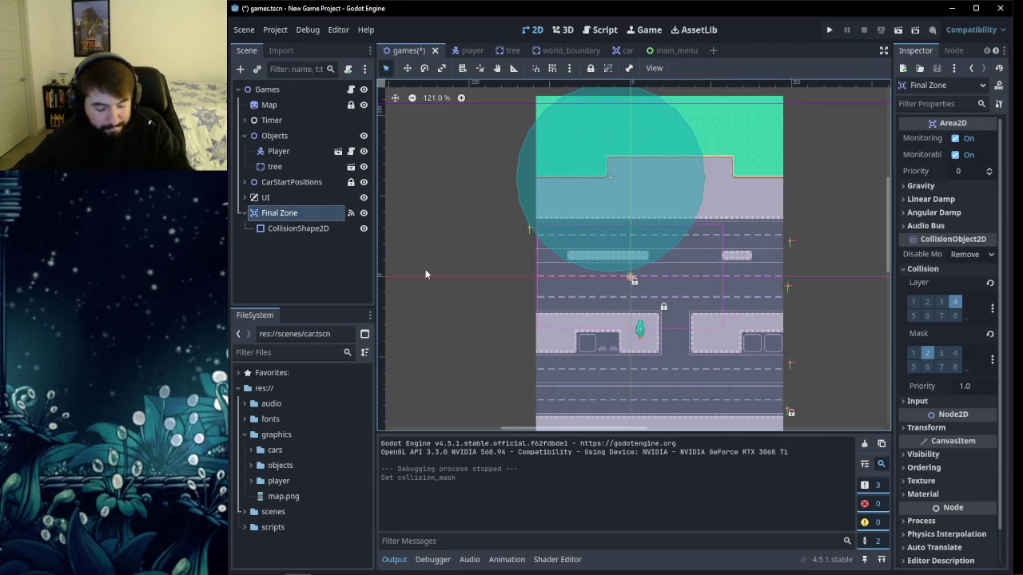
key("F5")
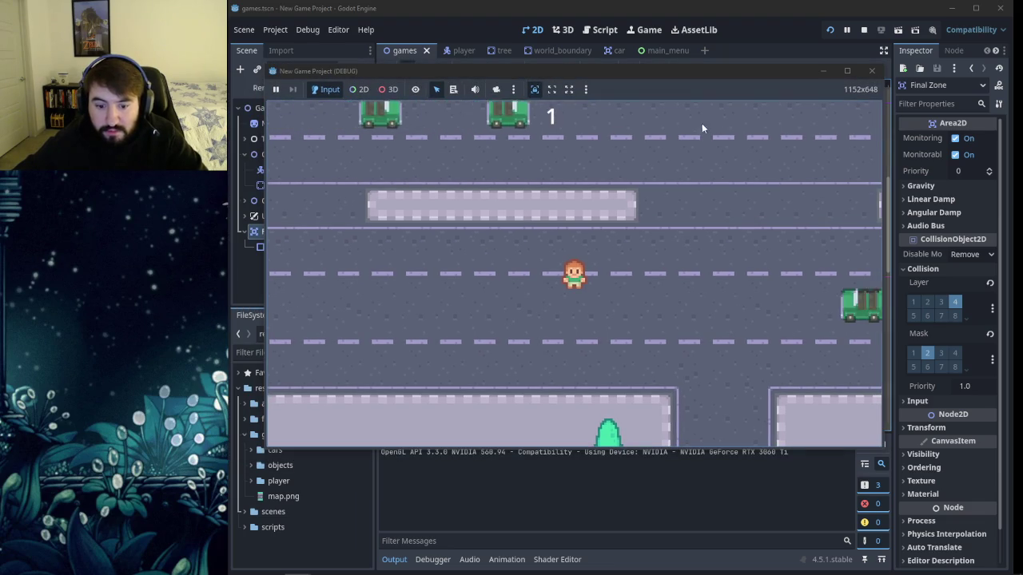
key("Up")
key("Up")
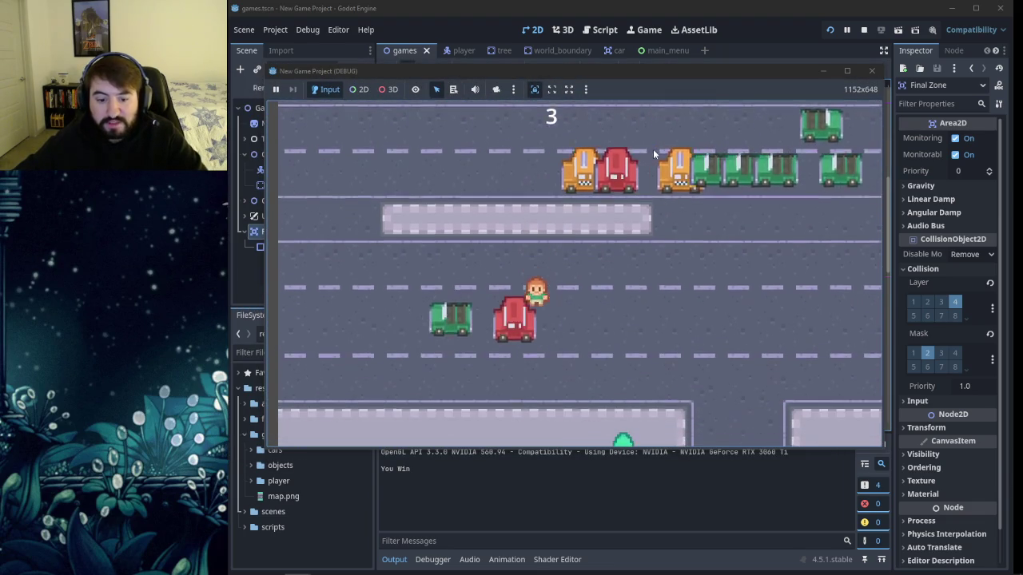
key("Up")
key("Up")
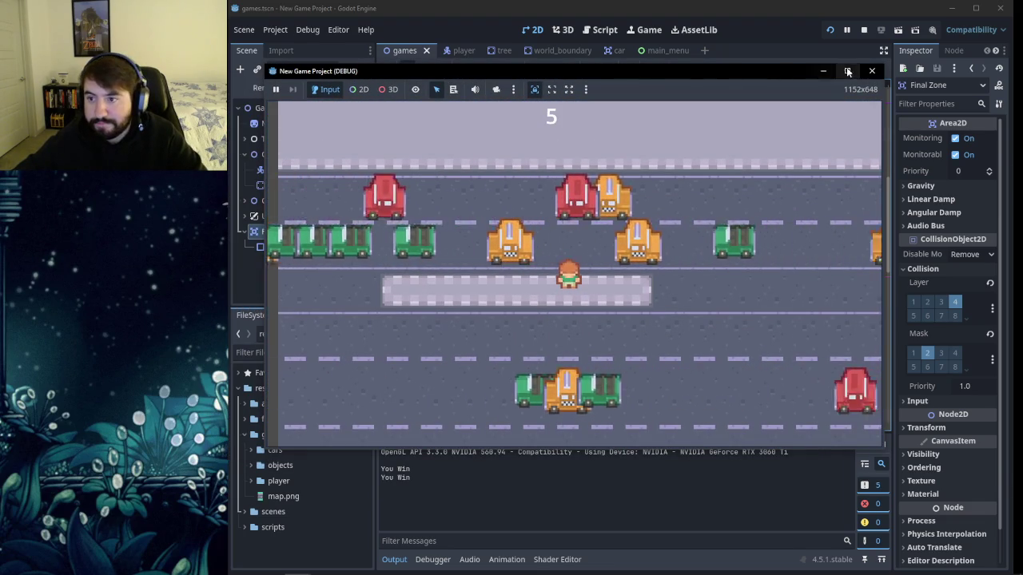
left_click(871, 70)
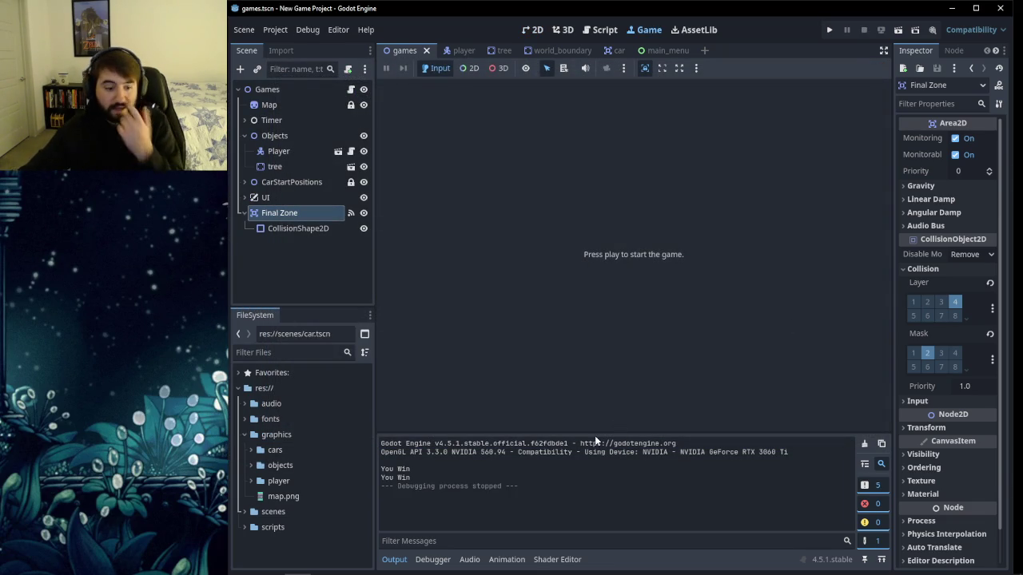
left_click(532, 29)
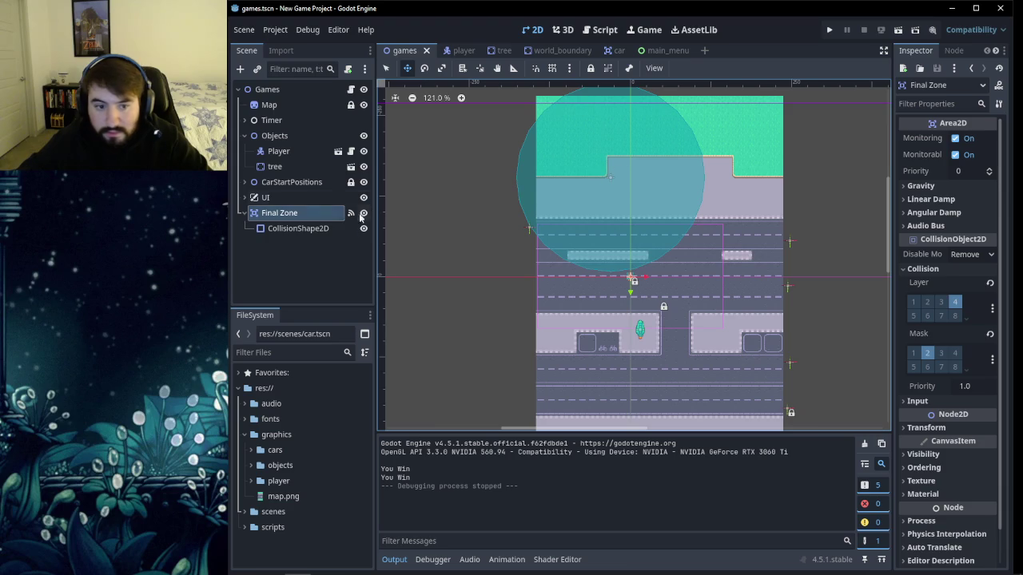
Change the Final Zone's CollisionShape2D from a circle to a new RectangleShape2D.
left_click(304, 228)
left_click(974, 138)
left_click(976, 140)
left_click(976, 140)
left_click(977, 140)
left_click(977, 140)
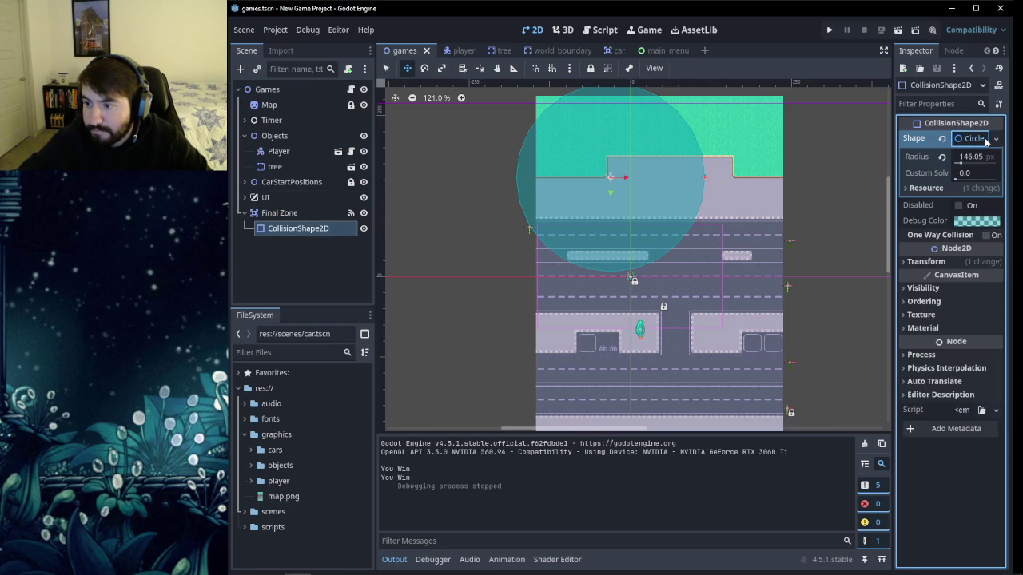
left_click(995, 140)
left_click(943, 230)
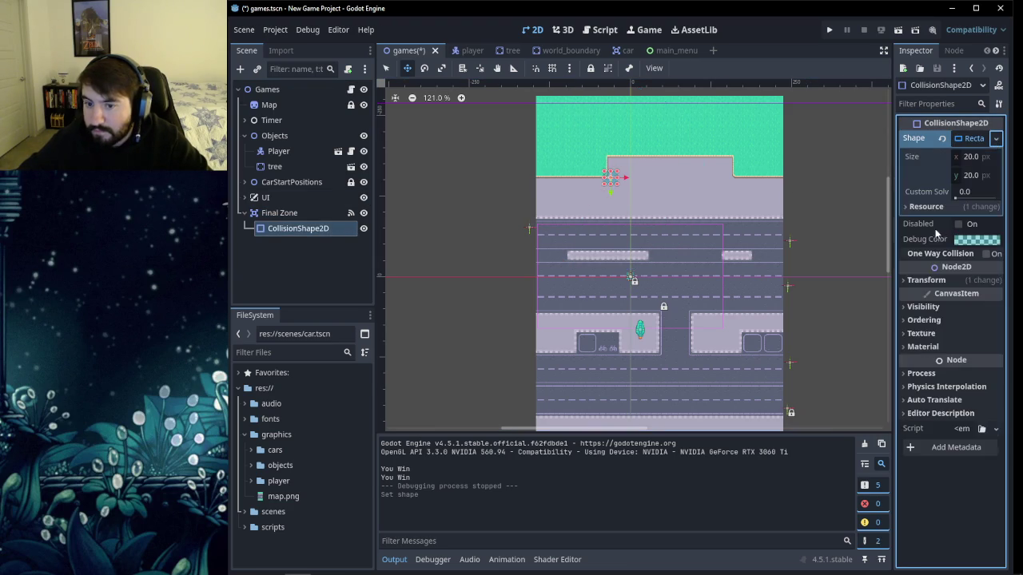
Stretch the rectangle to 383×73 across the top of the road and save the scene.
mouse_move(618, 182)
left_mouse_down()
mouse_move(732, 217)
mouse_move(782, 218)
left_mouse_up()
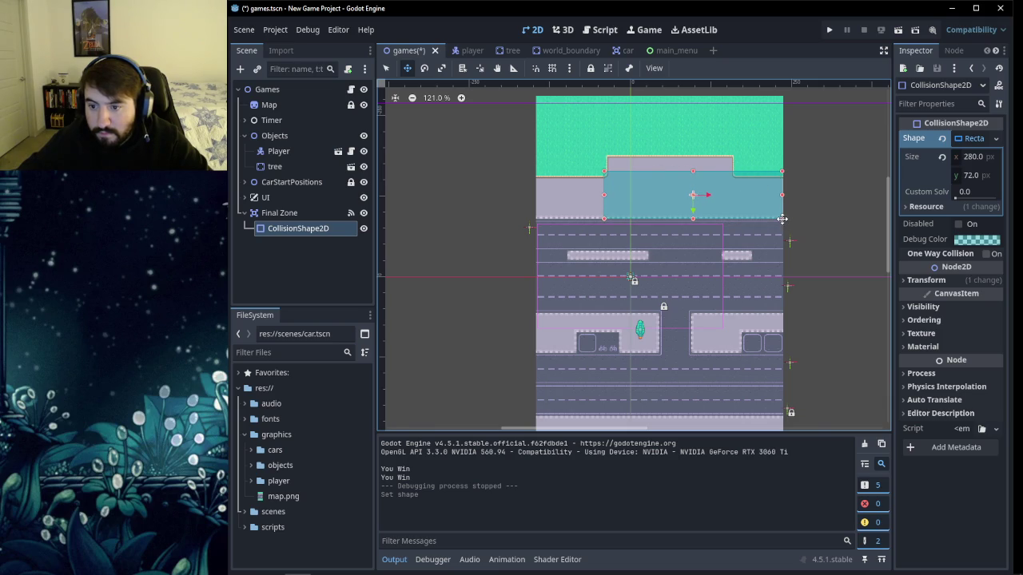
left_click_drag(605, 171, 536, 172)
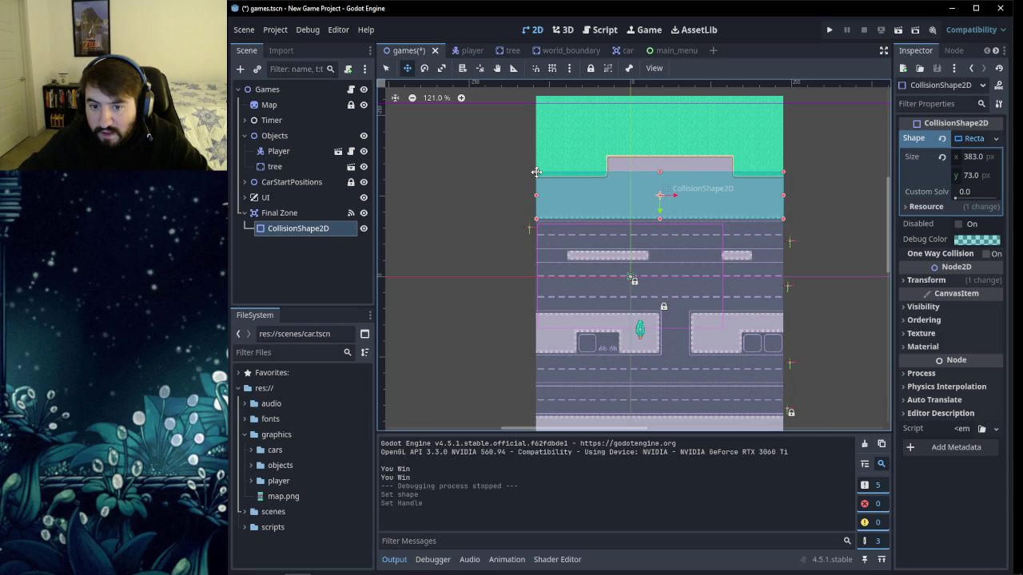
left_click(386, 69)
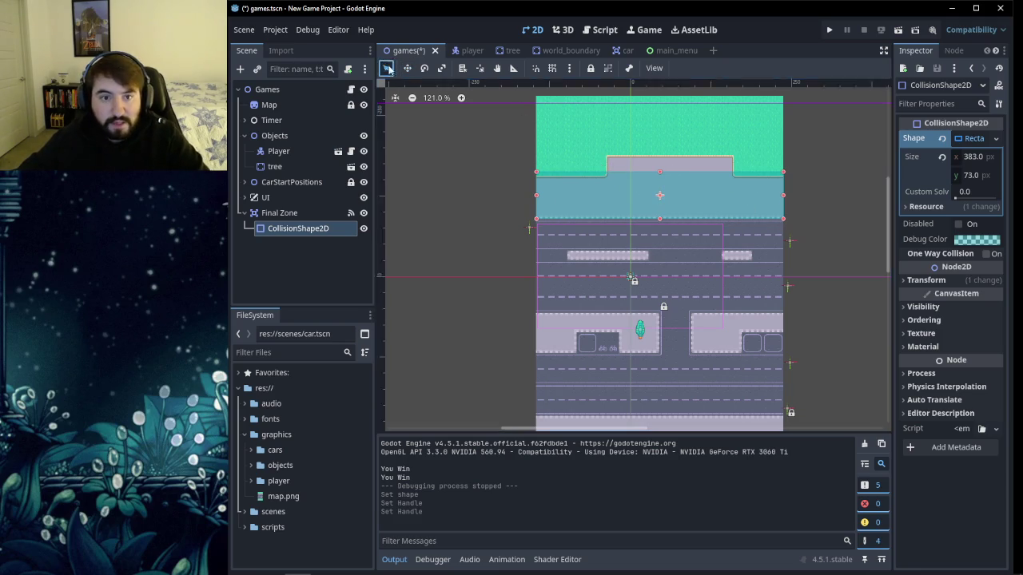
left_click(866, 189)
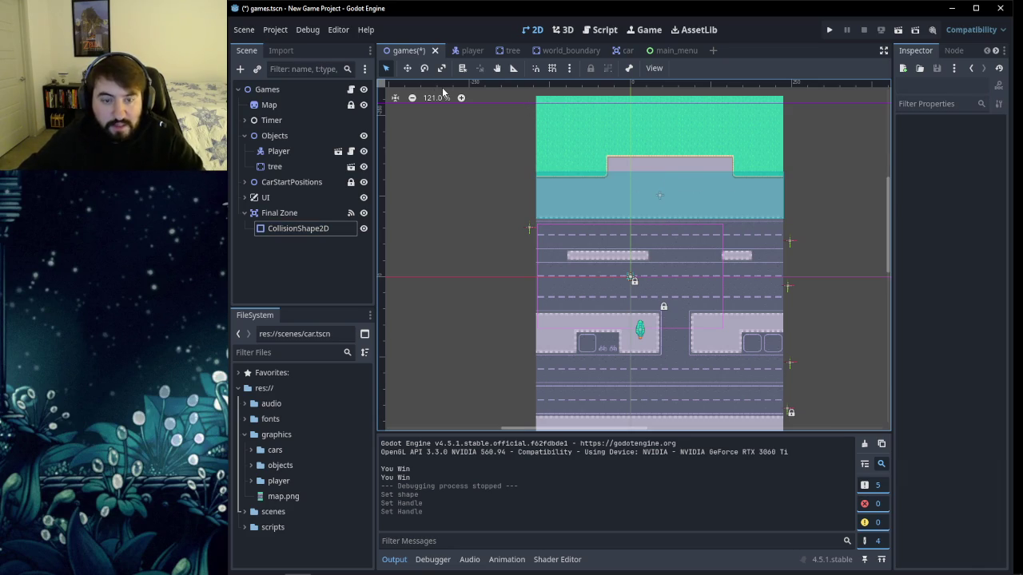
key("ctrl+s")
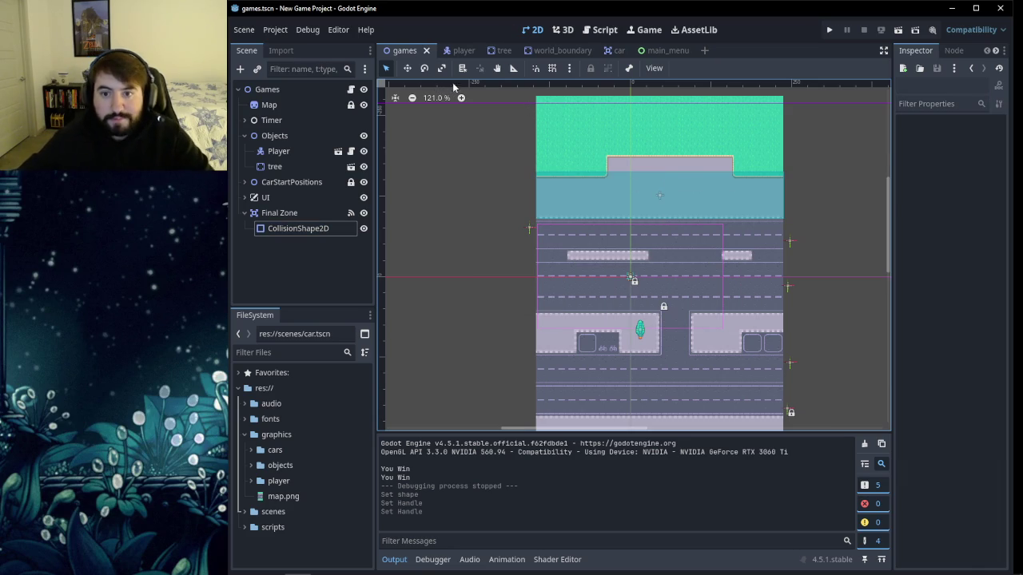
In games.gd, replace print("You Win") on line 28 with a go_to_title() call.
left_click(600, 29)
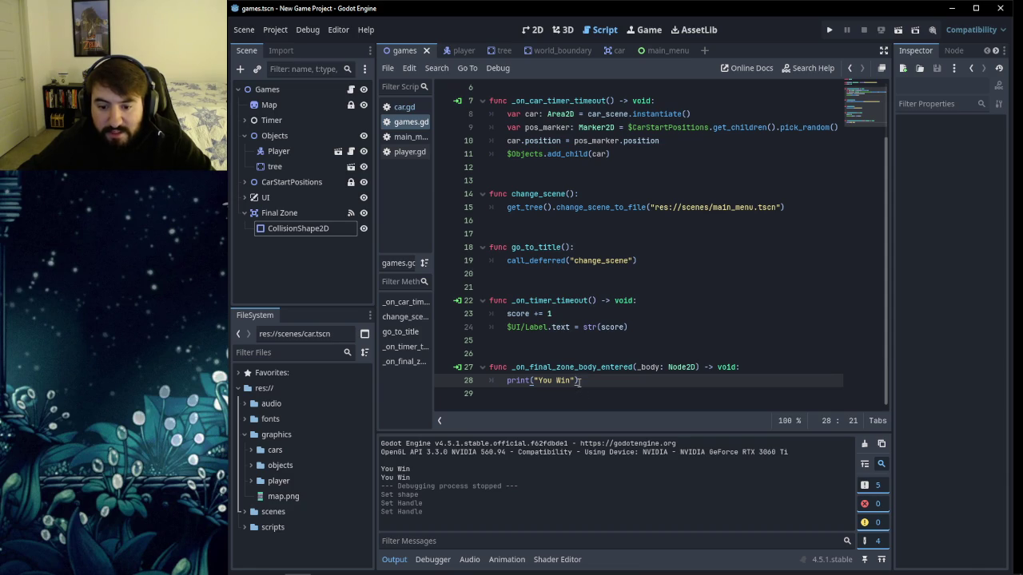
left_click_drag(580, 380, 508, 385)
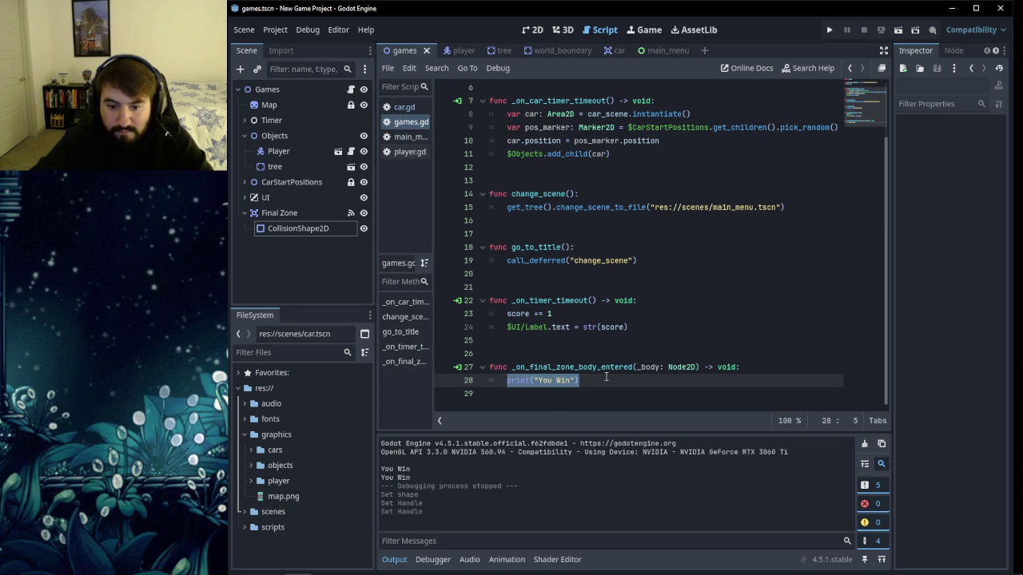
type("go_to_")
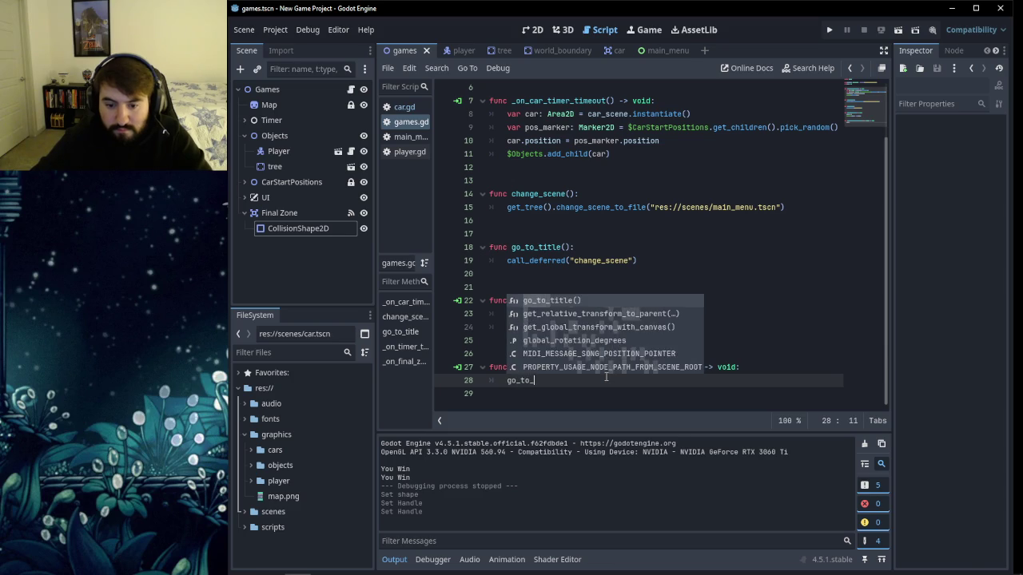
type("title")
key("Return")
left_click(575, 397)
key("BackSpace")
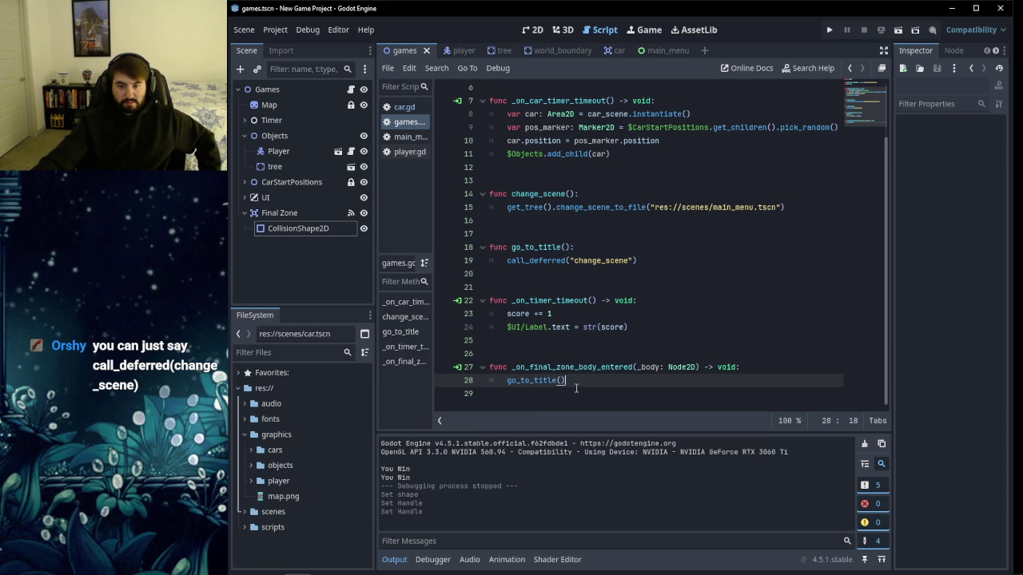
Select the whole _on_final_zone_body_entered handler function.
left_click_drag(576, 384, 488, 367)
left_click(575, 382)
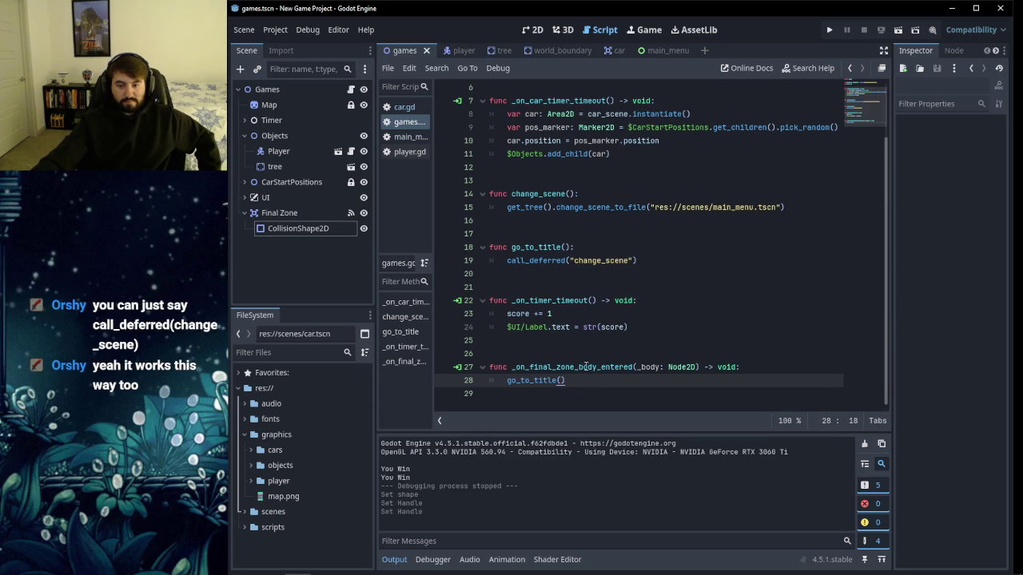
left_click_drag(580, 384, 489, 366)
key("ctrl+c")
Cut the _on_final_zone_body_entered function out of its current place in games.gd.
right_click(537, 365)
right_click(527, 382)
right_click(529, 377)
left_click(551, 369)
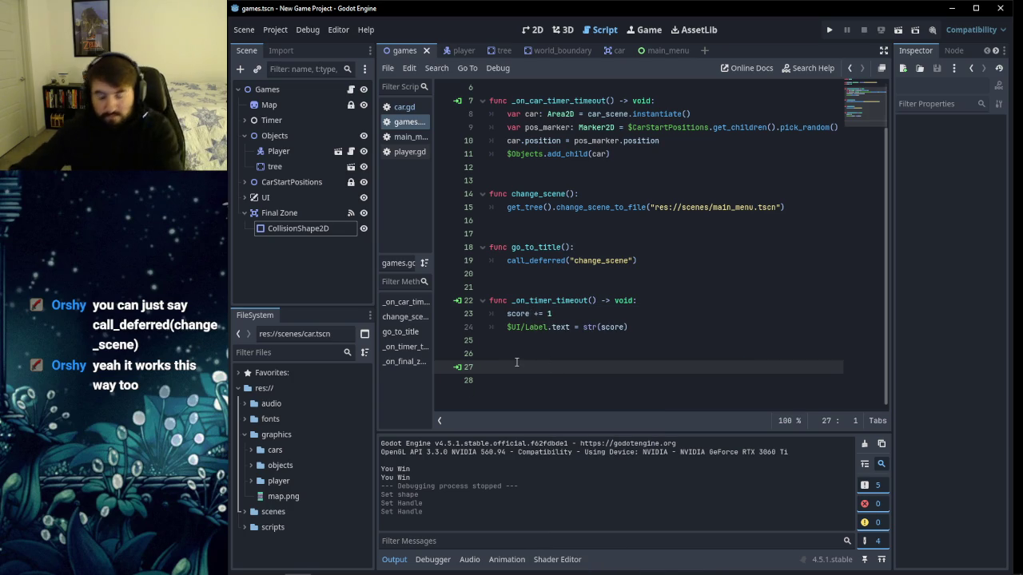
key("BackSpace")
key("BackSpace")
Paste the handler on new lines directly after go_to_title and save the script.
left_click(655, 261)
key("Return")
key("Return")
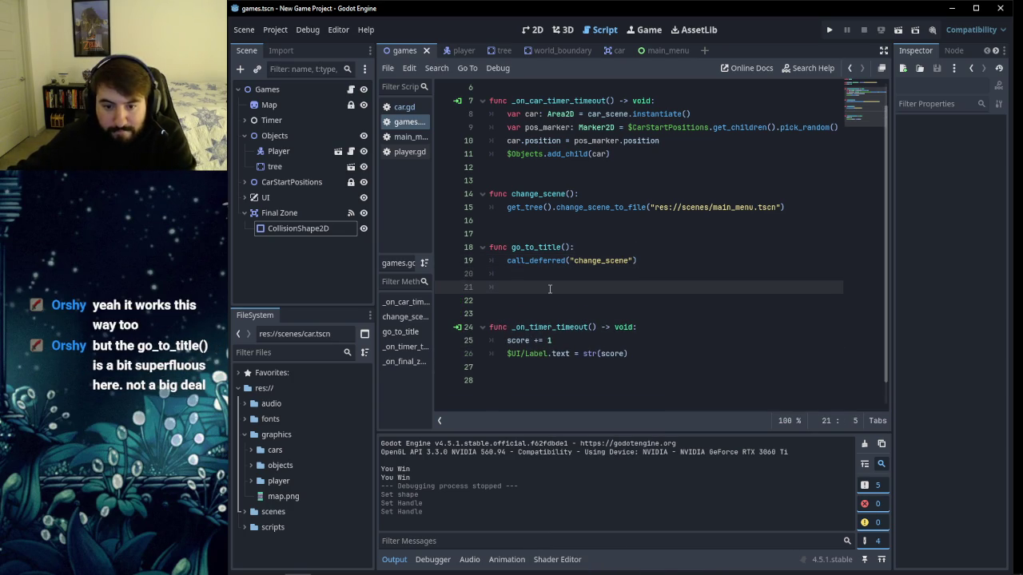
left_click(522, 277)
left_click(519, 285)
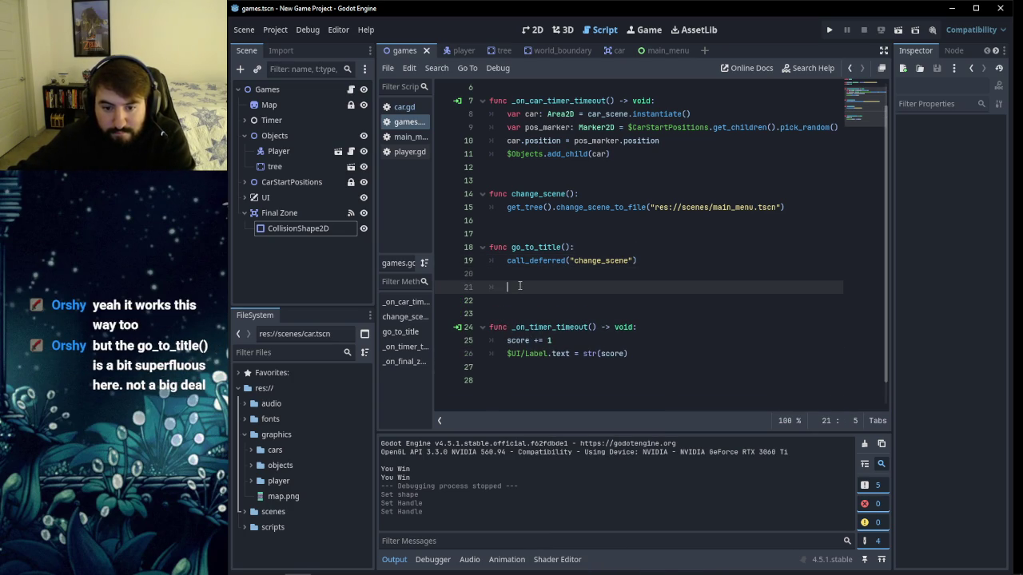
key("Return")
right_click(503, 302)
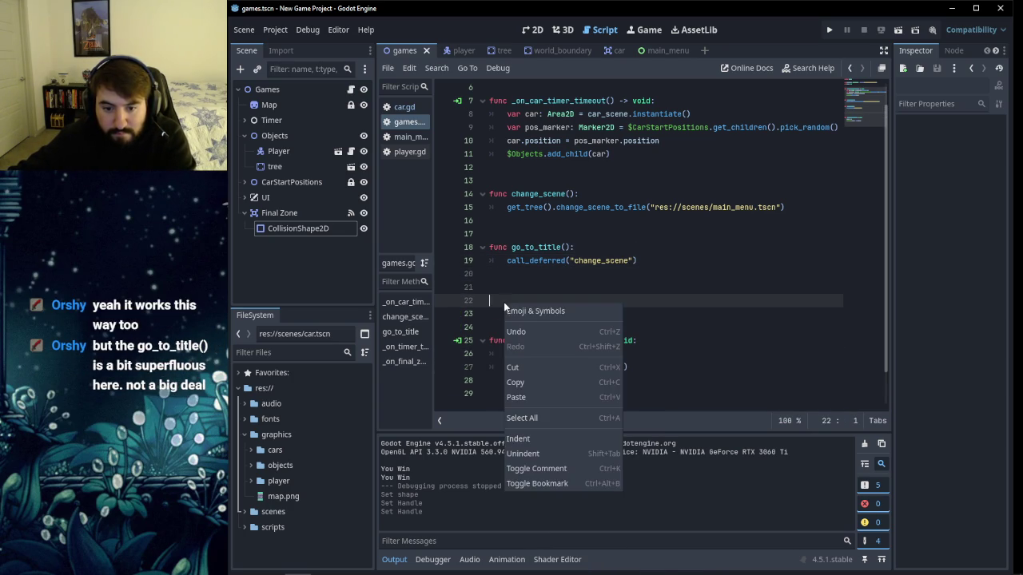
left_click(515, 397)
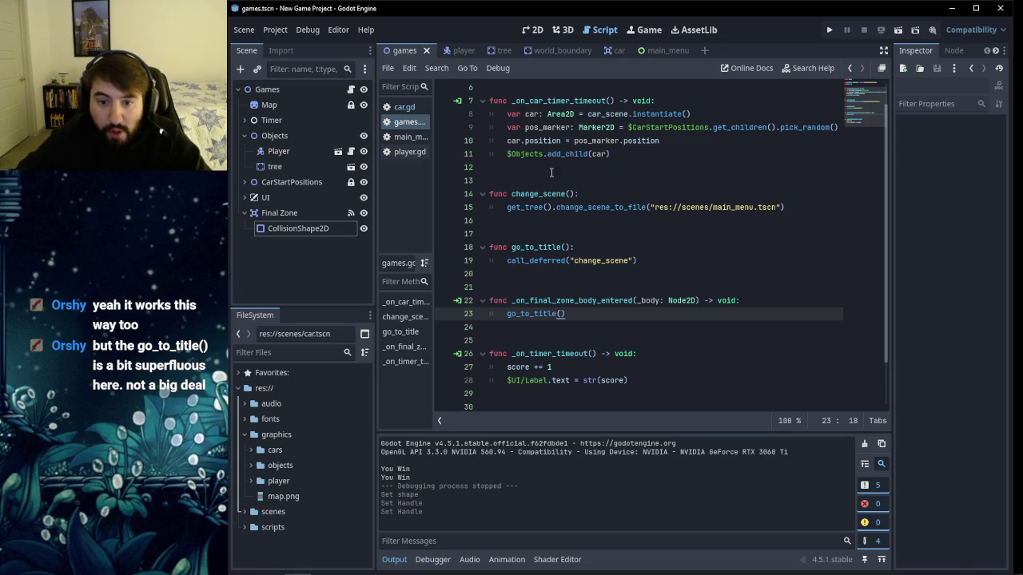
left_click(577, 162)
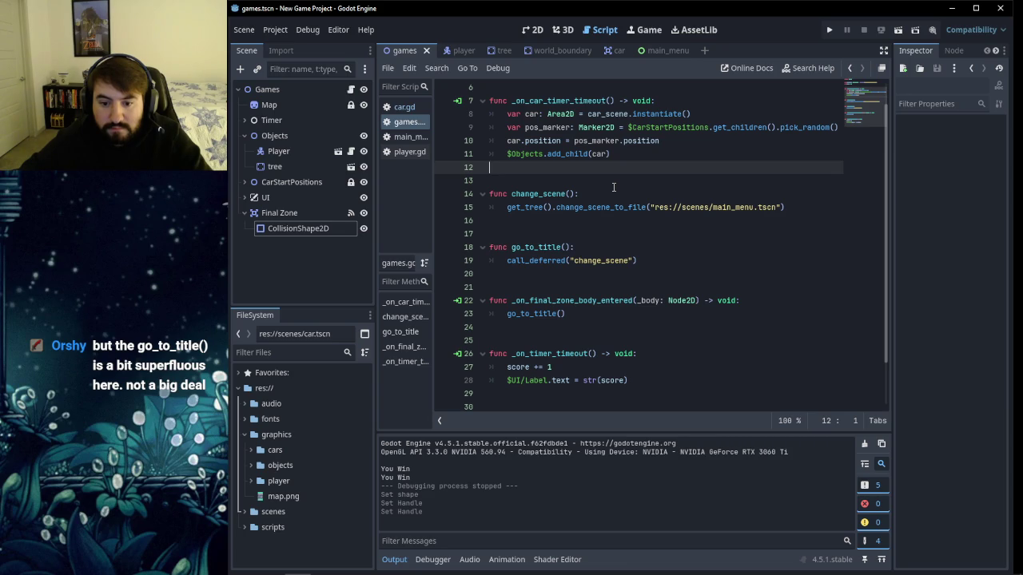
key("ctrl+s")
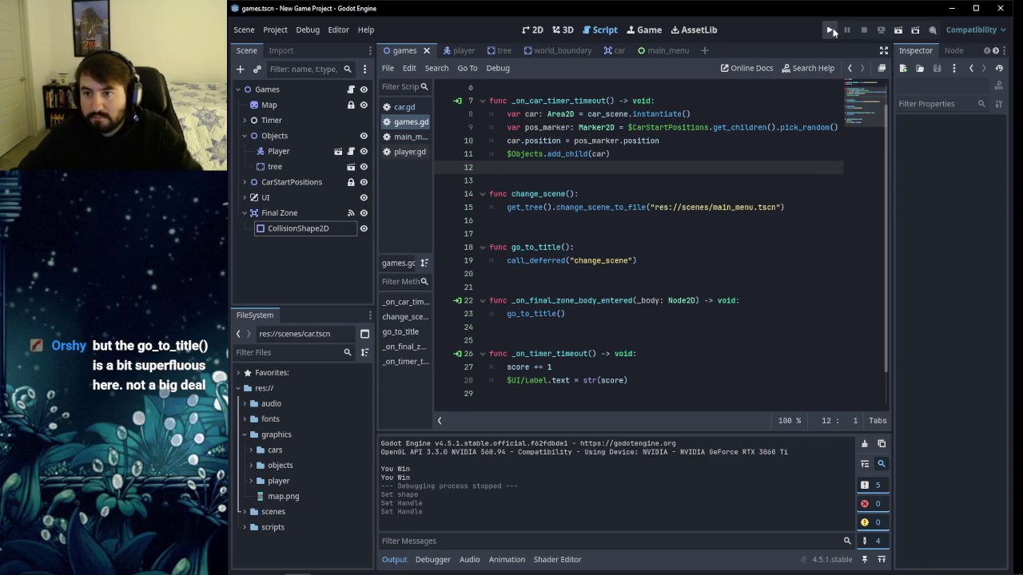
left_click(831, 30)
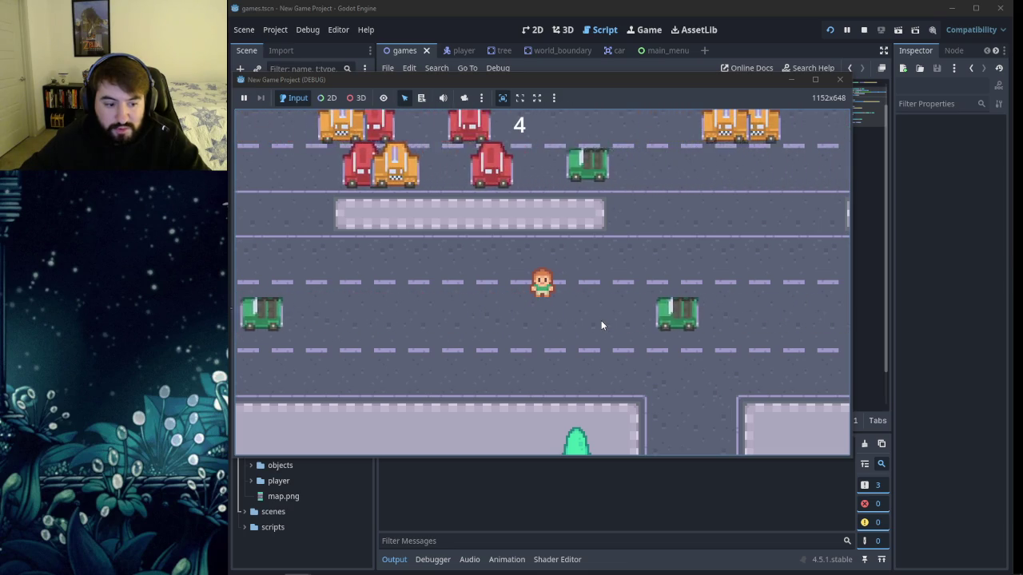
key("Up")
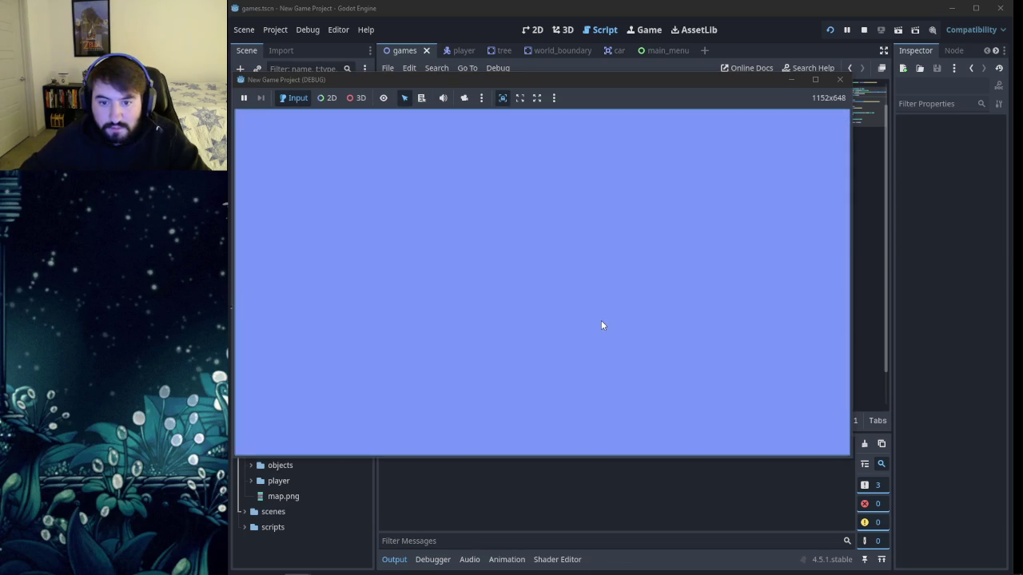
left_click(840, 80)
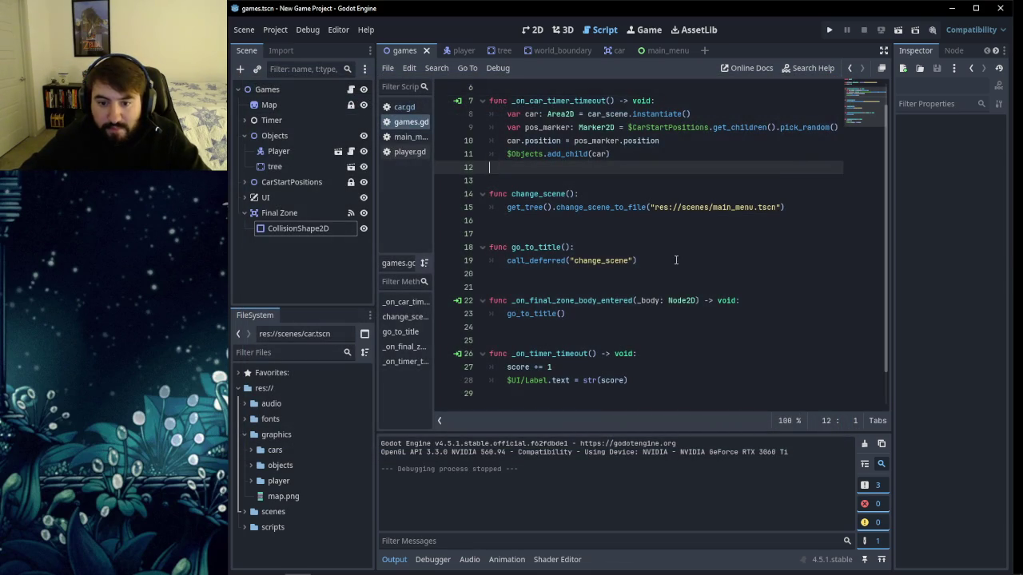
left_click(676, 260)
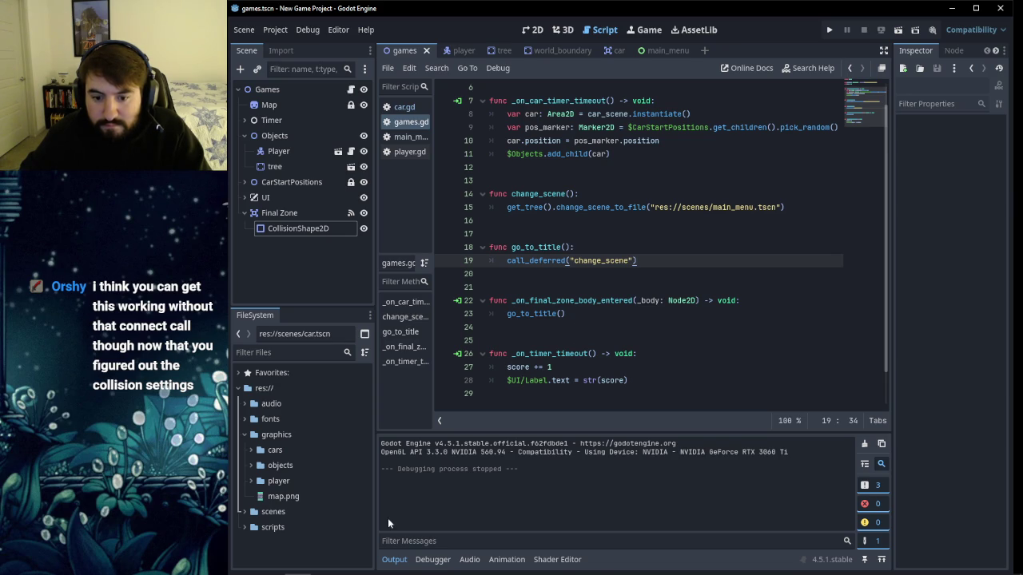
Seek the tutorial video back to about 4:29:46 and pause it.
left_click(276, 564)
left_click(555, 352)
key("Left")
key("Left")
key("Right")
key("Right")
key("Right")
key("Right")
key("Right")
key("Left")
key("Left")
key("Left")
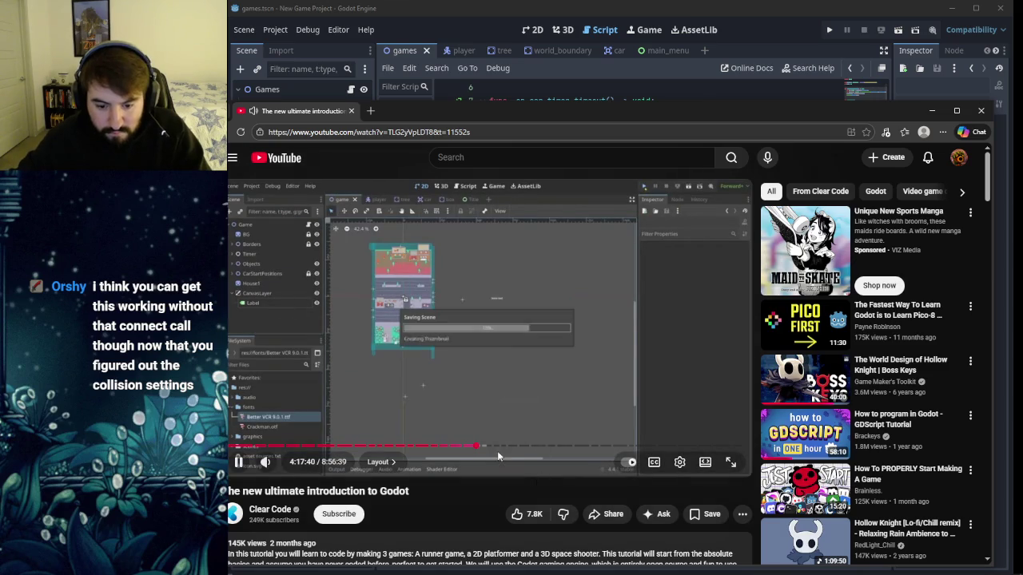
left_click_drag(497, 449, 490, 448)
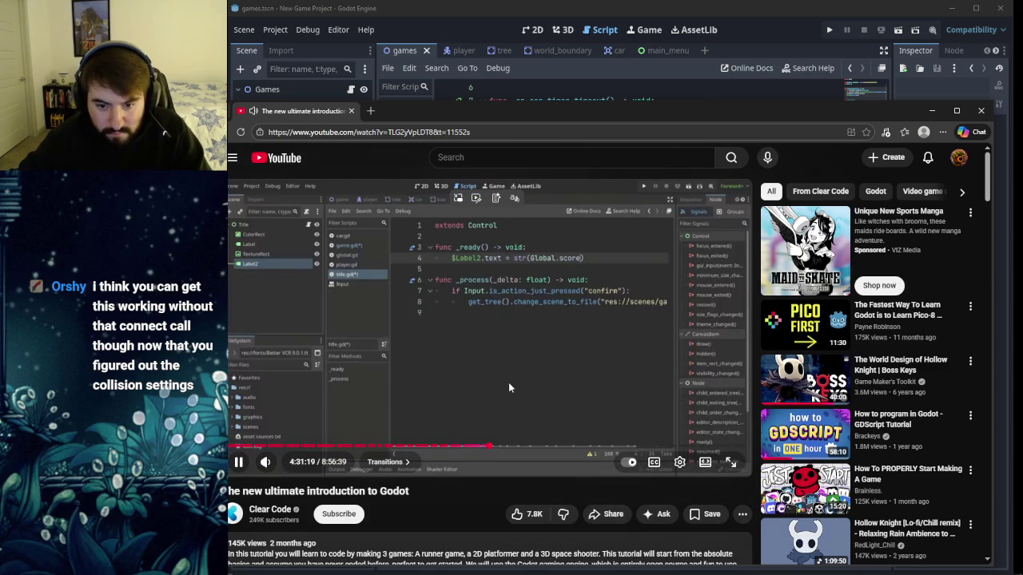
key("Left")
key("Left")
key("Left")
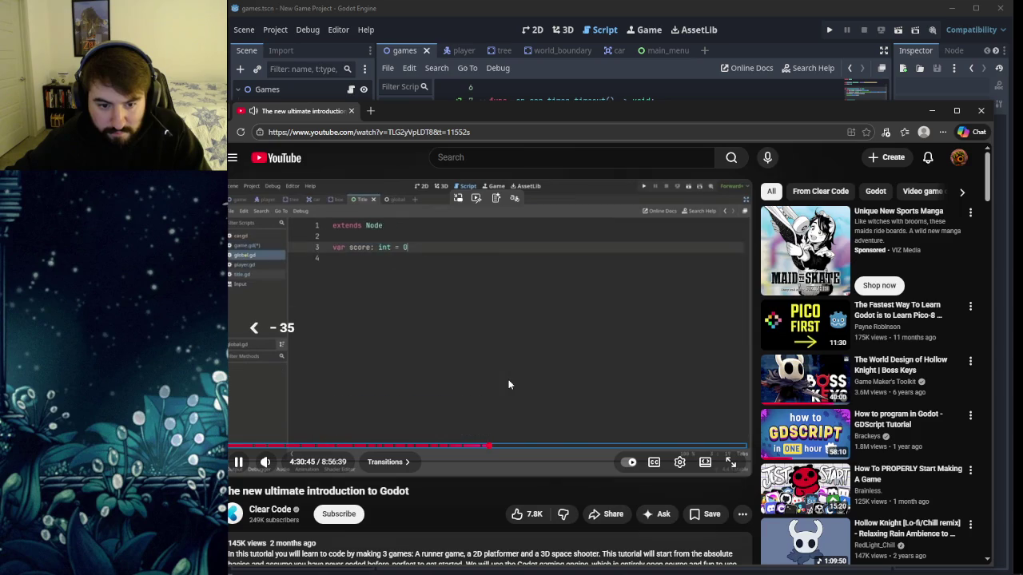
key("Left")
key("Left")
key("Left")
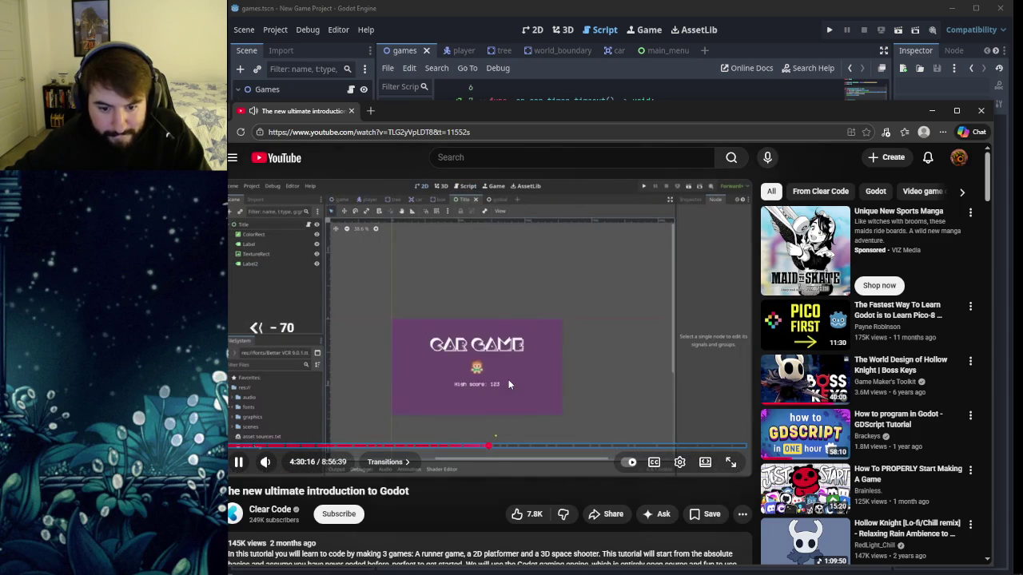
key("Left")
key("Left")
key("Left")
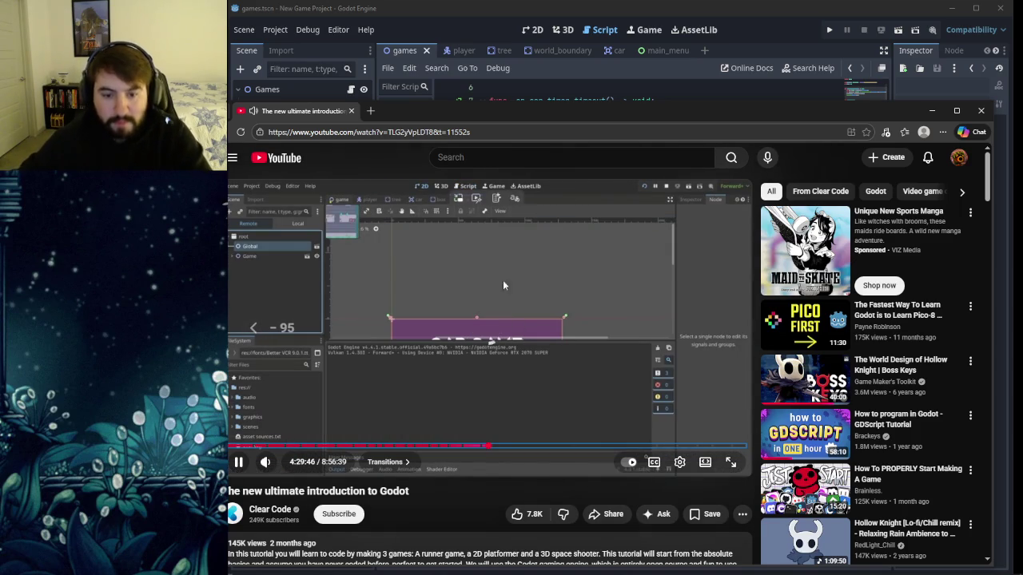
left_click(473, 303)
Move the browser window lower so the Godot games.gd script is visible.
left_click_drag(491, 111, 488, 402)
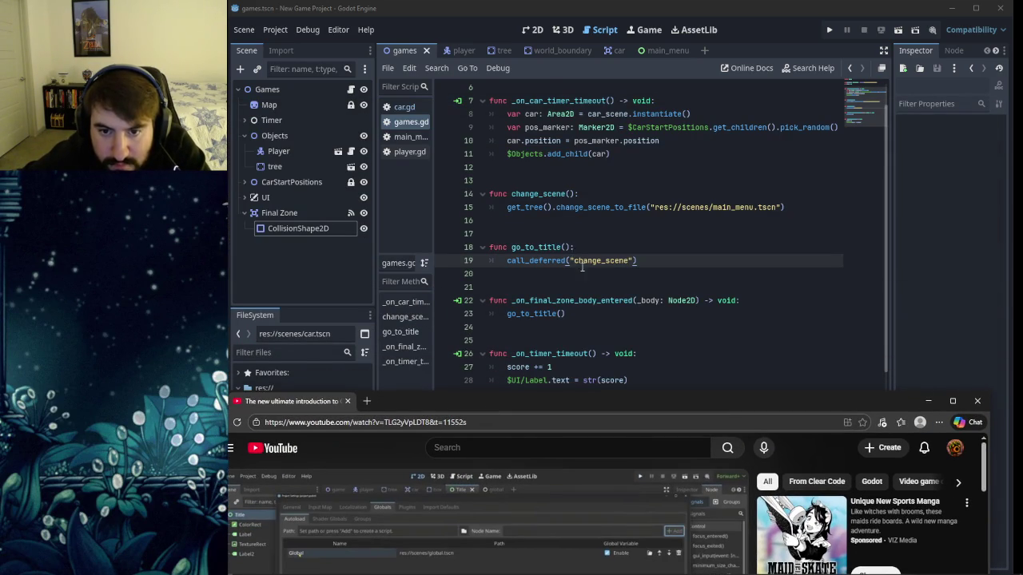
scroll(588, 265, "up", 2)
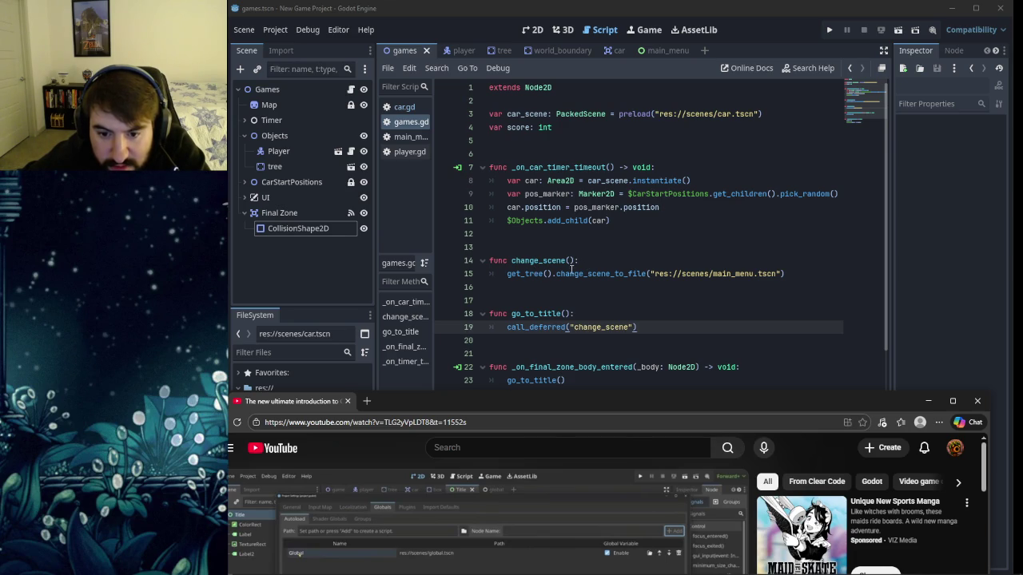
mouse_move(566, 275)
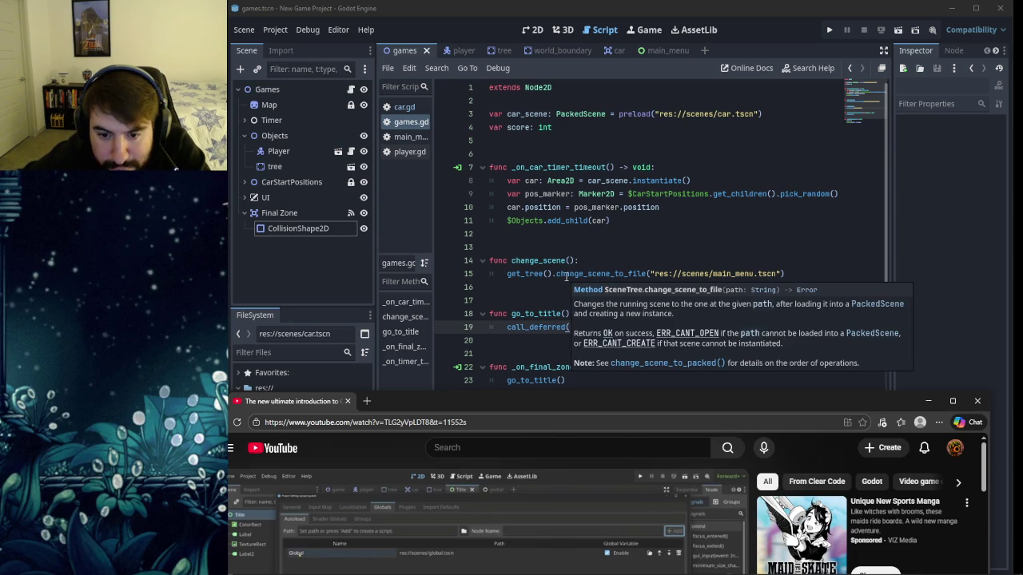
left_click_drag(543, 402, 525, 441)
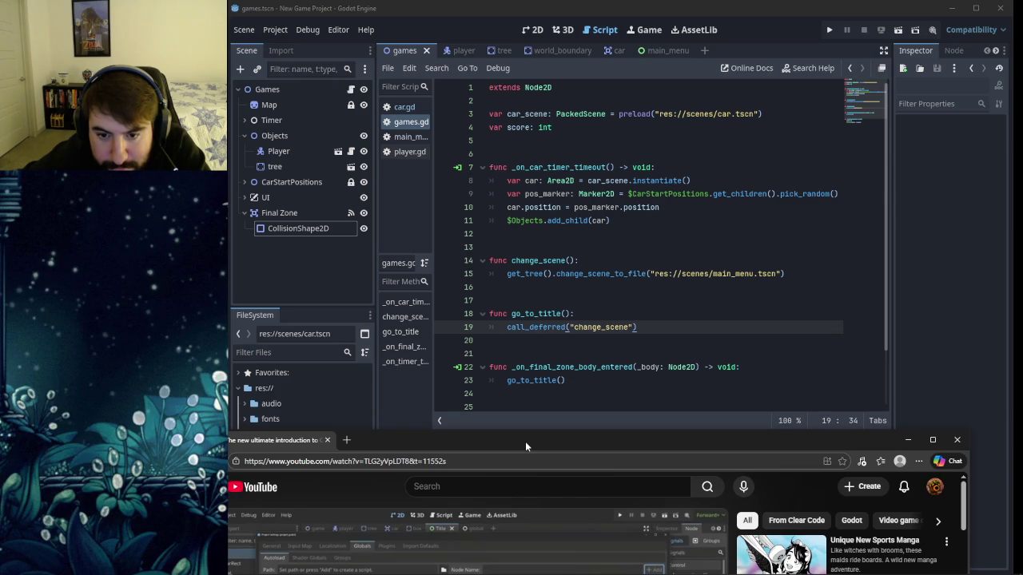
left_click_drag(525, 441, 534, 415)
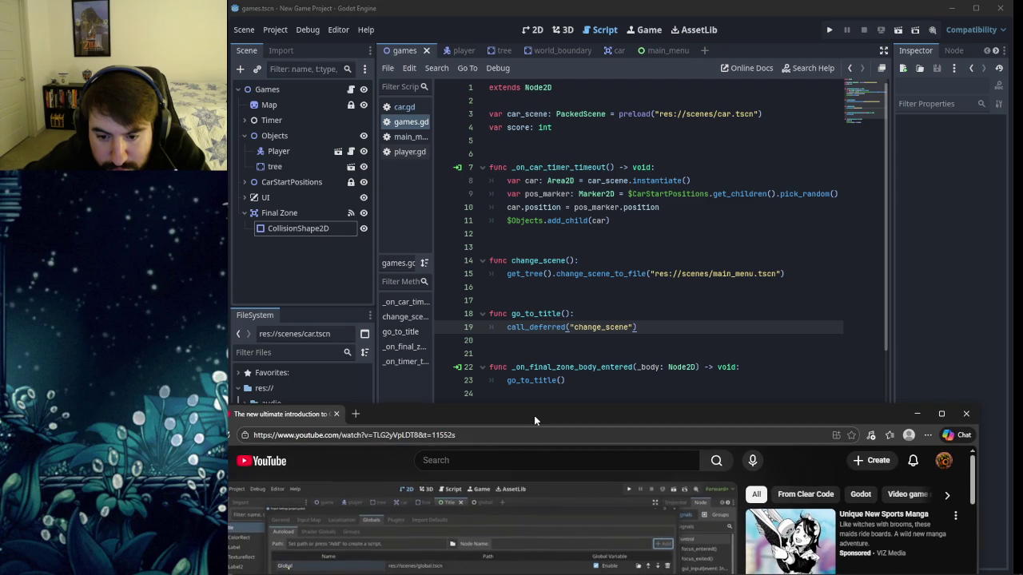
left_click(638, 327)
Delete go_to_title, make line 19 call_deferred("change scene"), and run the game.
left_click_drag(638, 326, 475, 313)
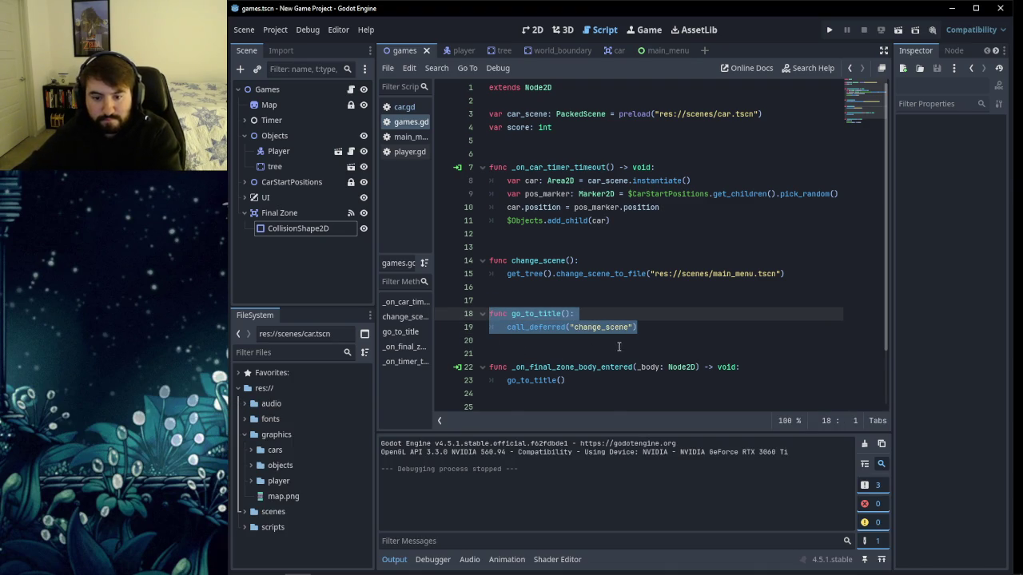
key("BackSpace")
key("BackSpace")
key("BackSpace")
key("BackSpace")
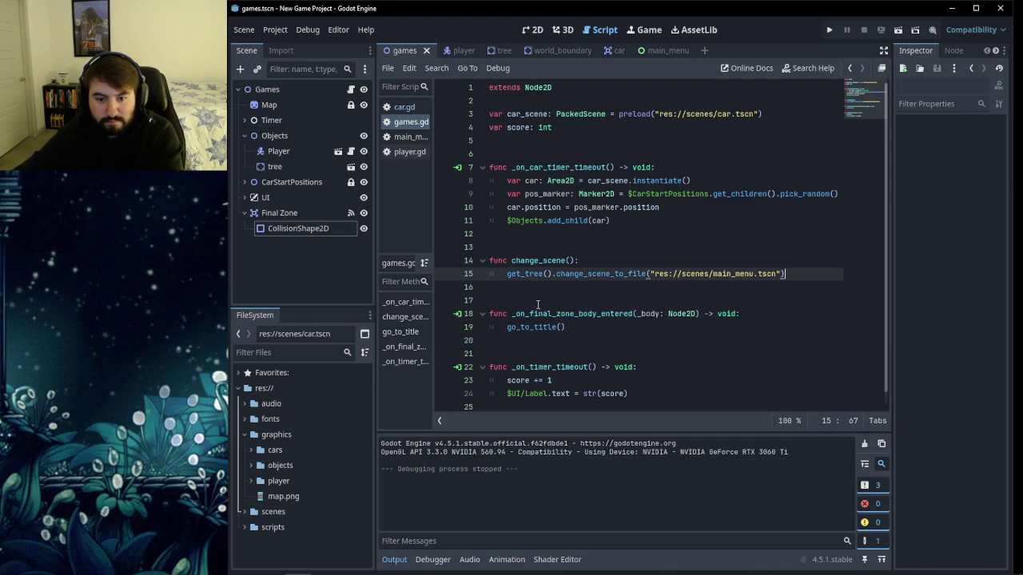
left_click_drag(576, 329, 507, 328)
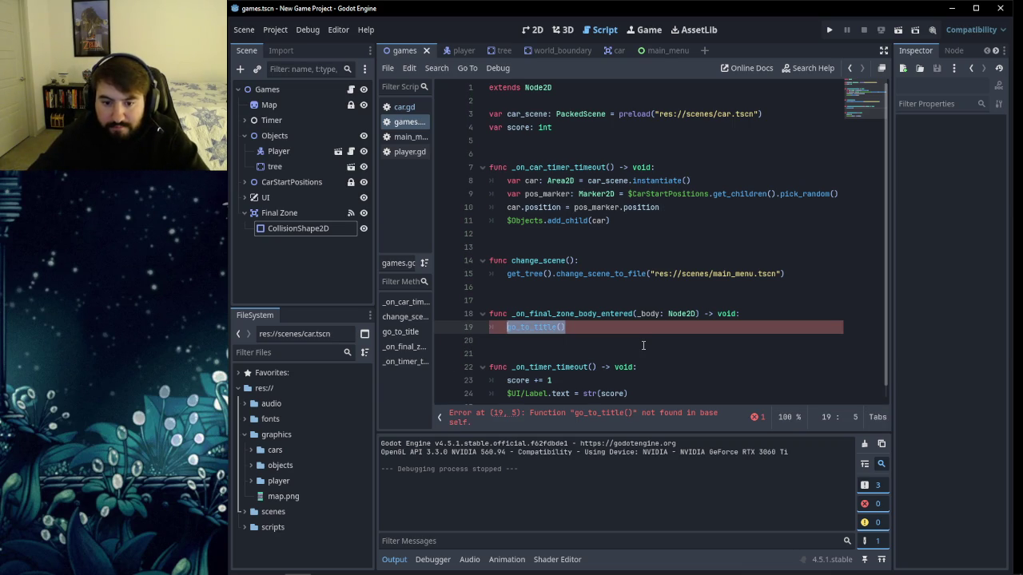
type("call")
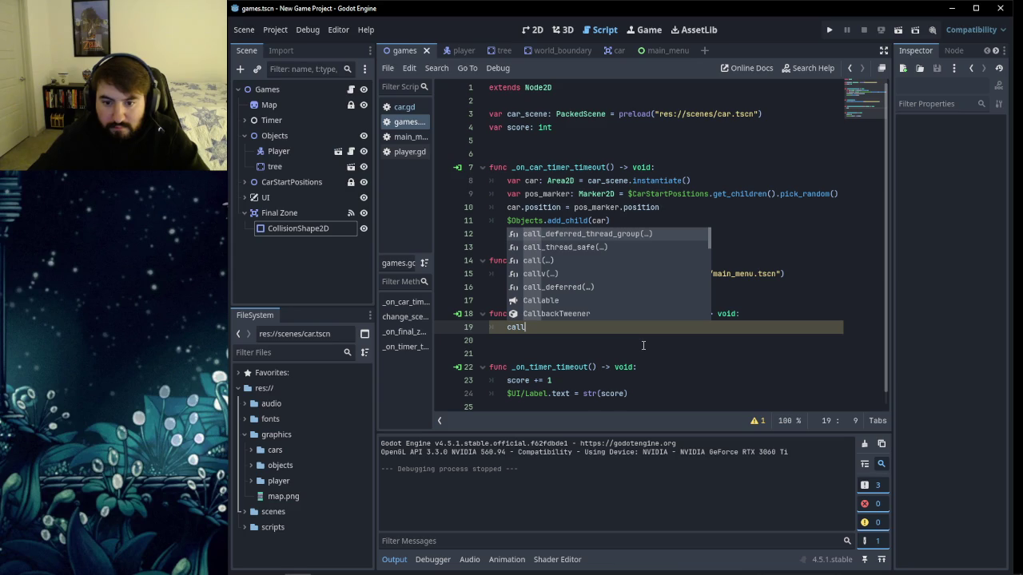
type("_def")
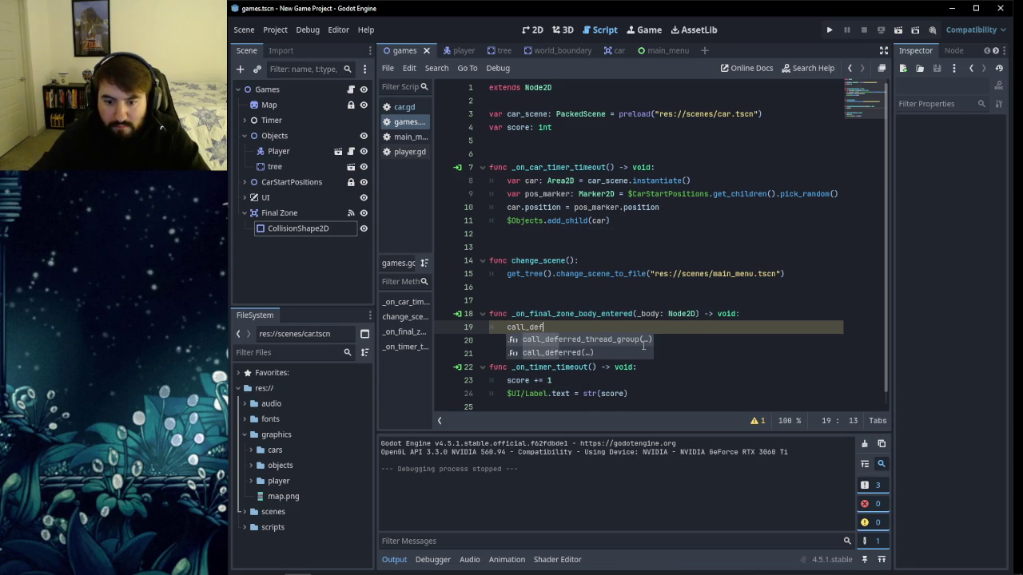
key("Down")
key("Return")
type("\"")
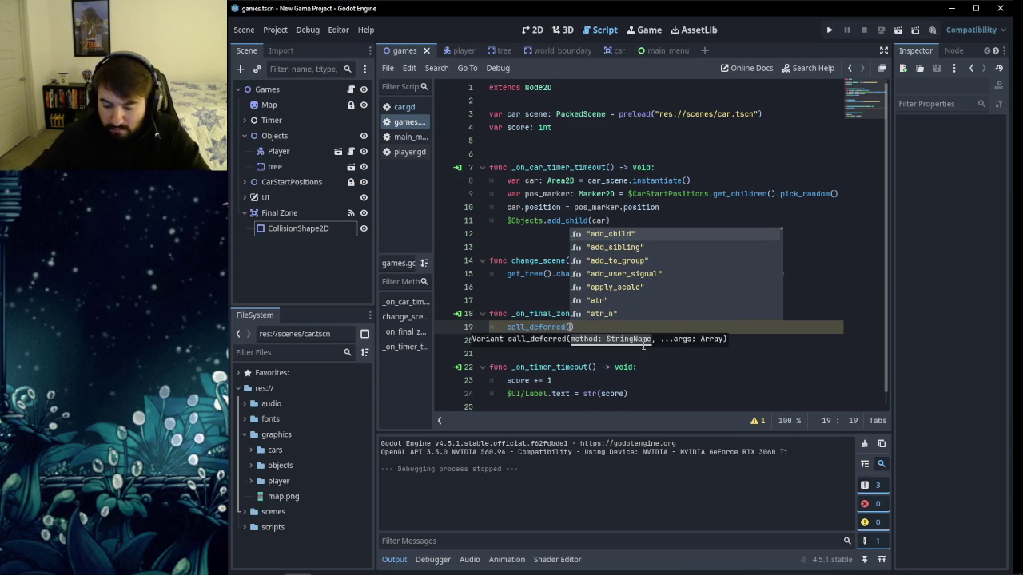
type(" ange scene")
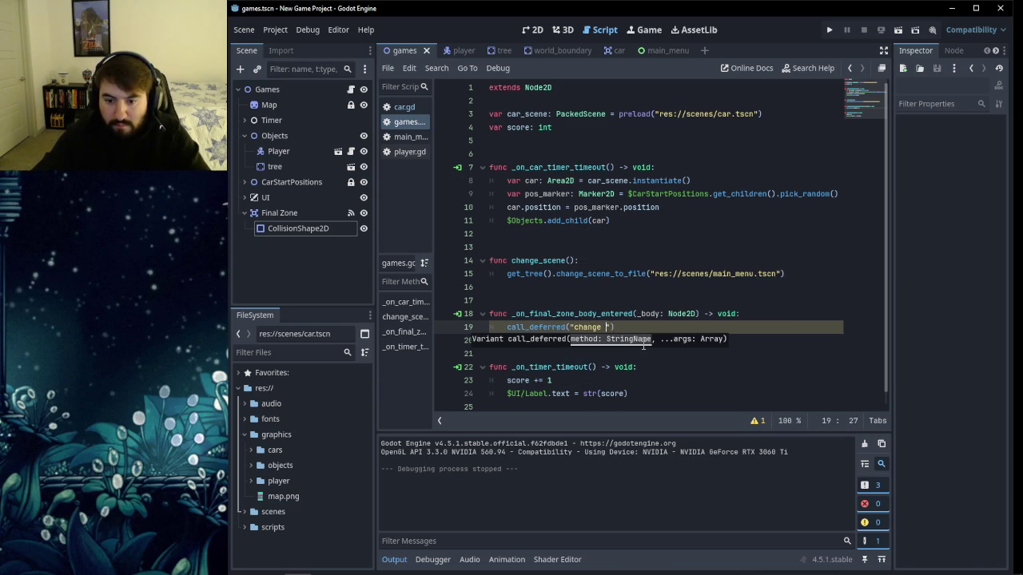
left_click(789, 316)
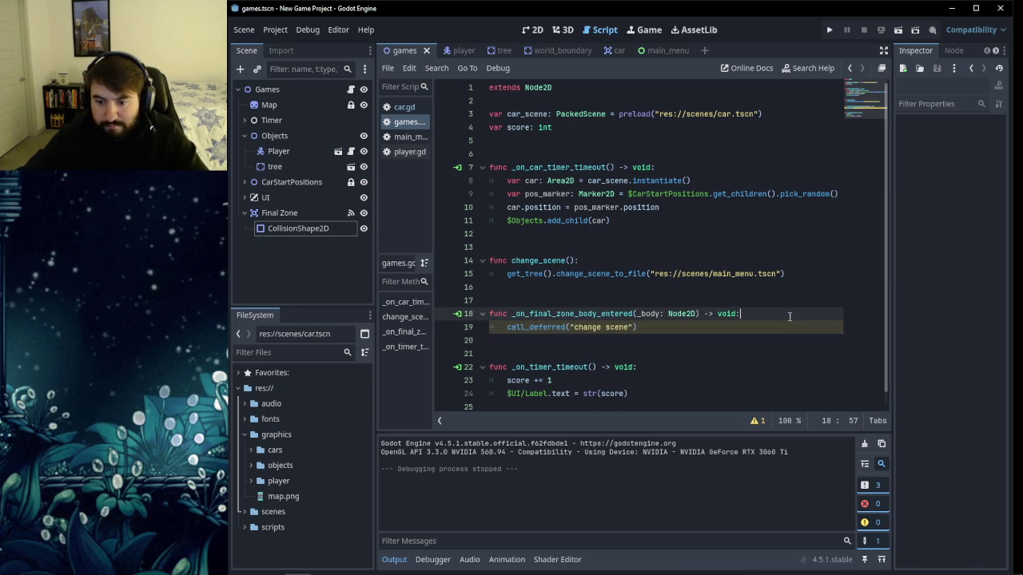
left_click(719, 354)
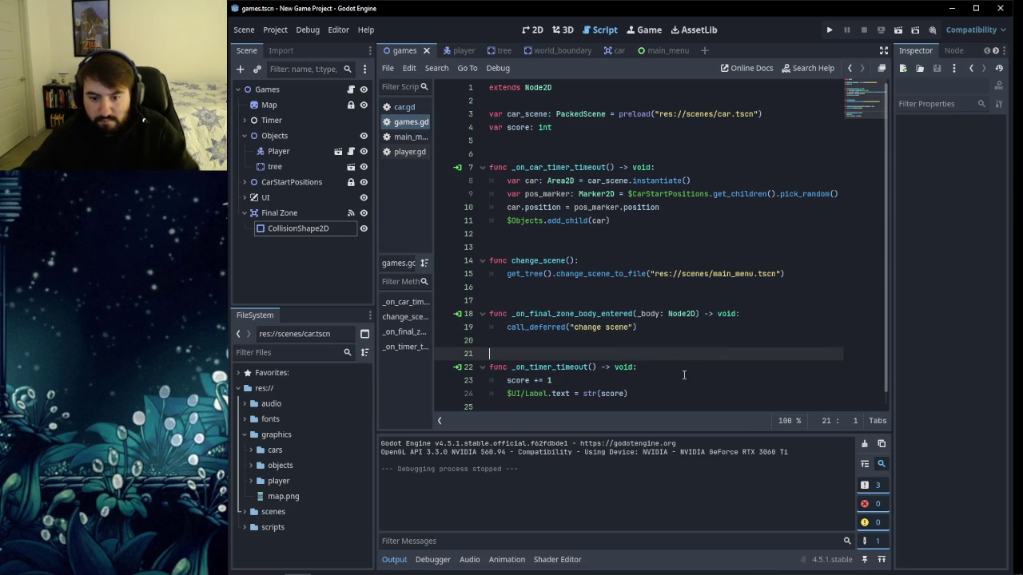
left_click(829, 30)
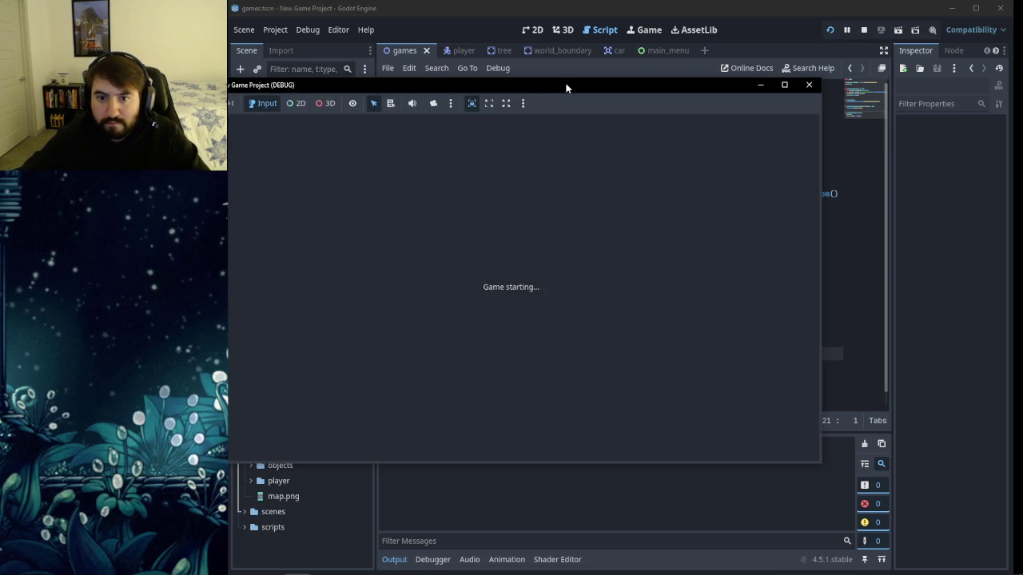
Playtest by hopping the player up the road until the score reaches 7.
key("Up")
key("Up")
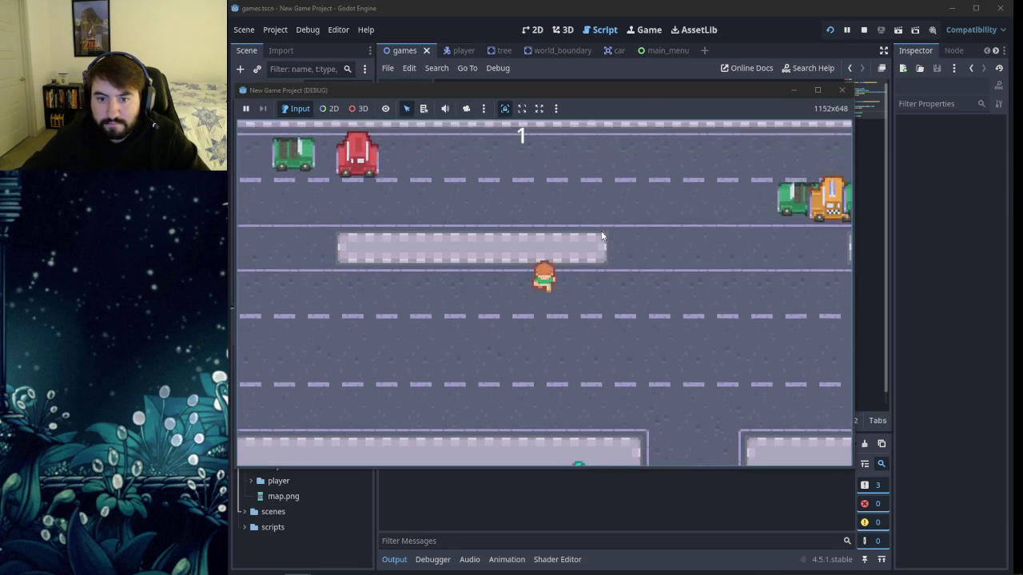
key("Up")
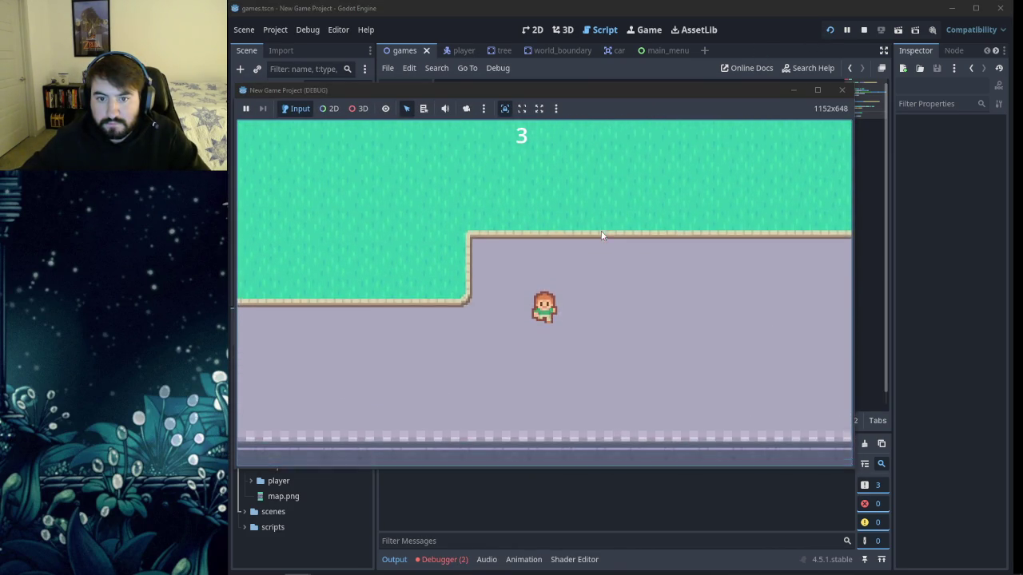
key("Up")
key("Up")
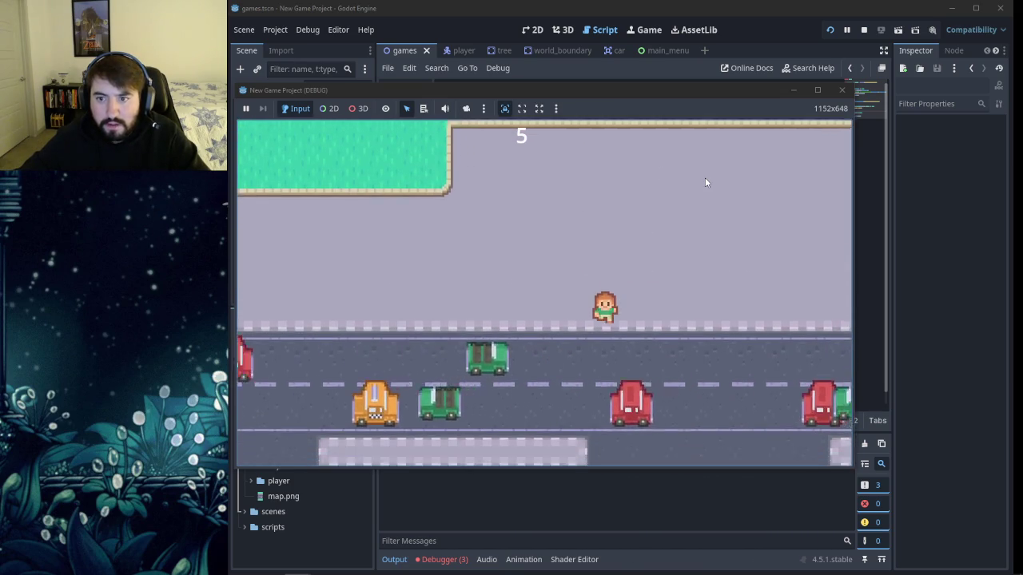
key("Up")
Remove the stray 'w' typed into the script and return to line 19.
type("w")
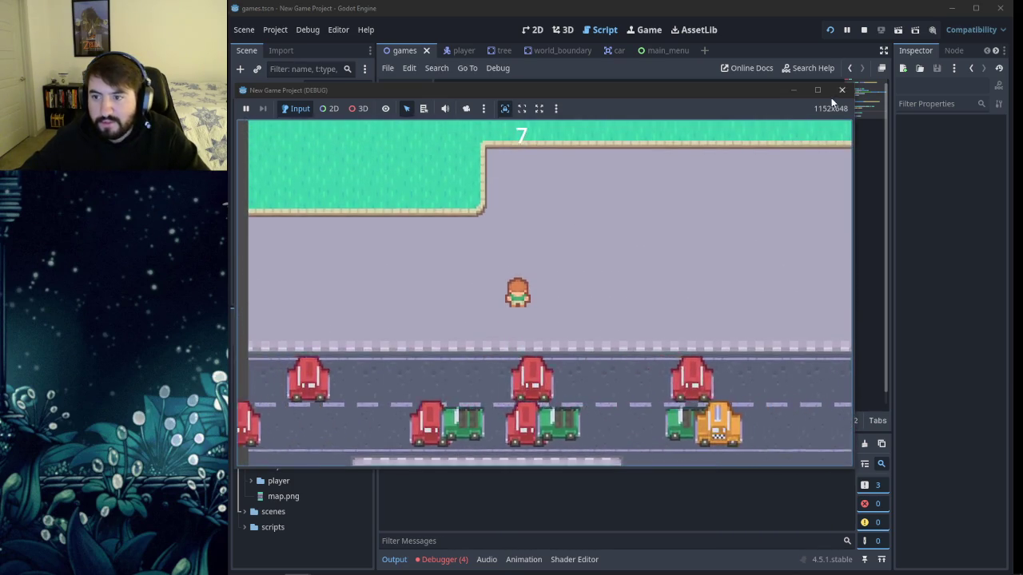
type("w")
key("Escape")
key("BackSpace")
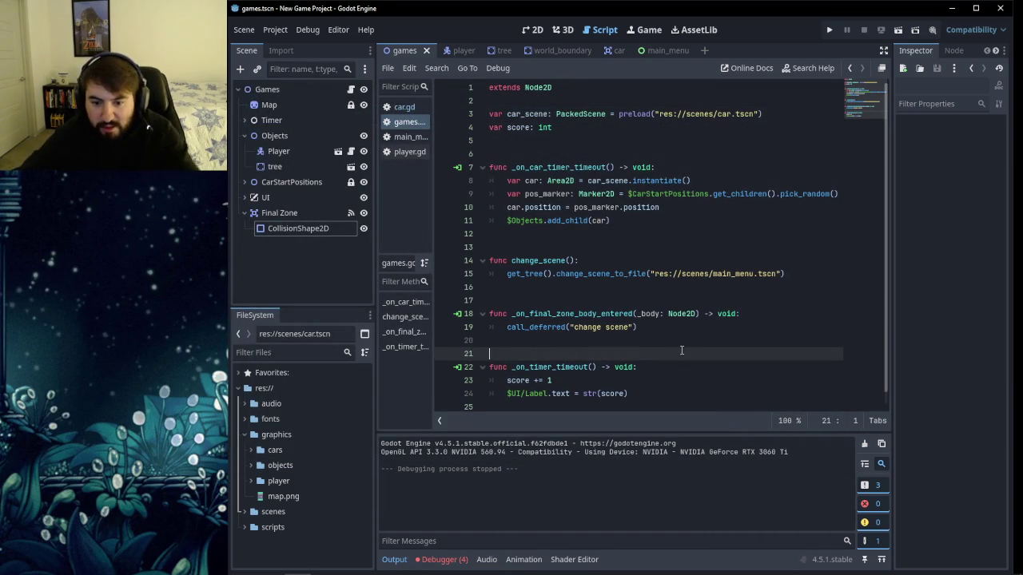
left_click(676, 326)
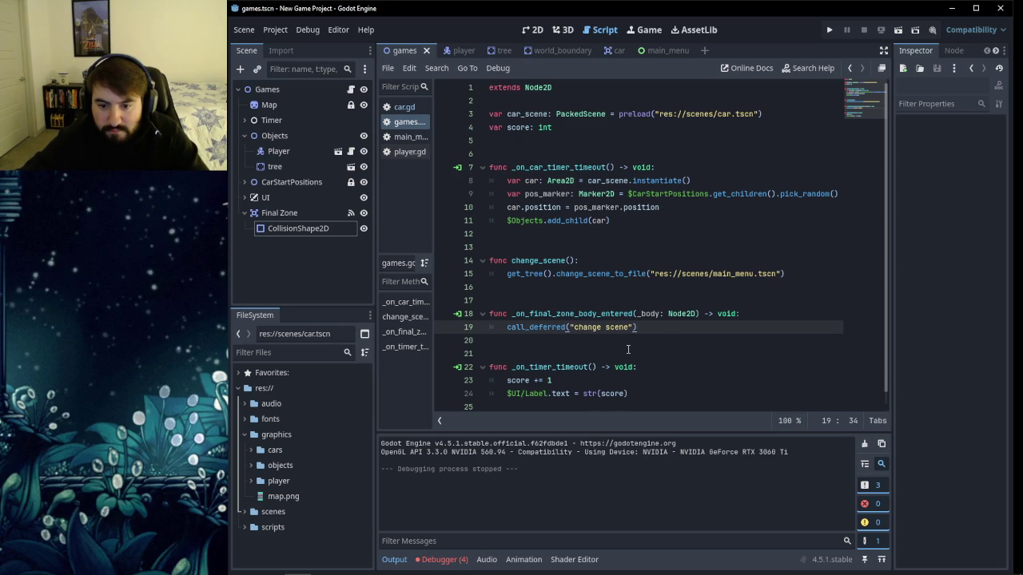
Rename the deferred call's method to "change_scene", save, and test-run the game once.
key("BackSpace")
type("_")
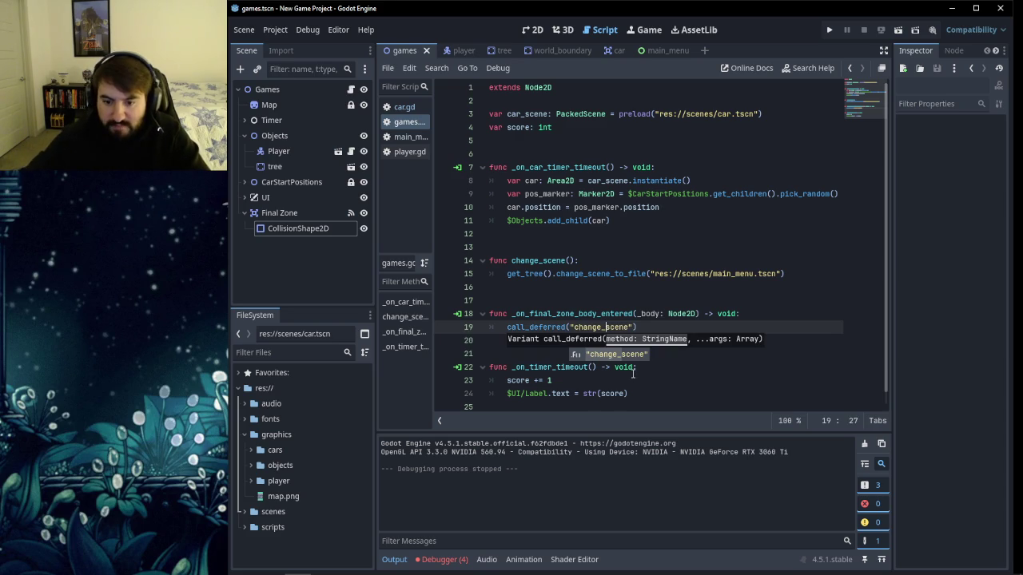
key("Escape")
key("Down")
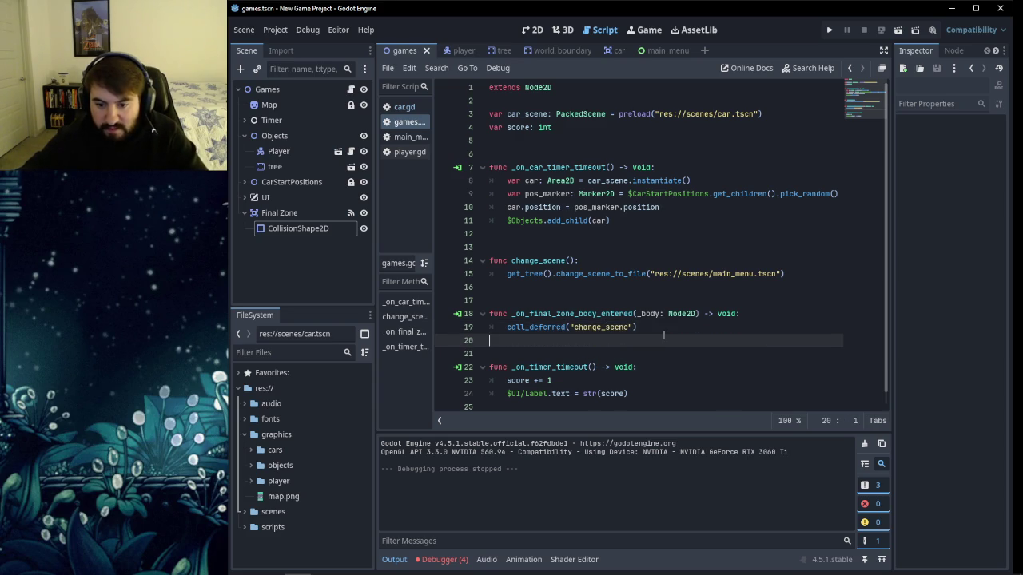
key("ctrl+s")
key("F5")
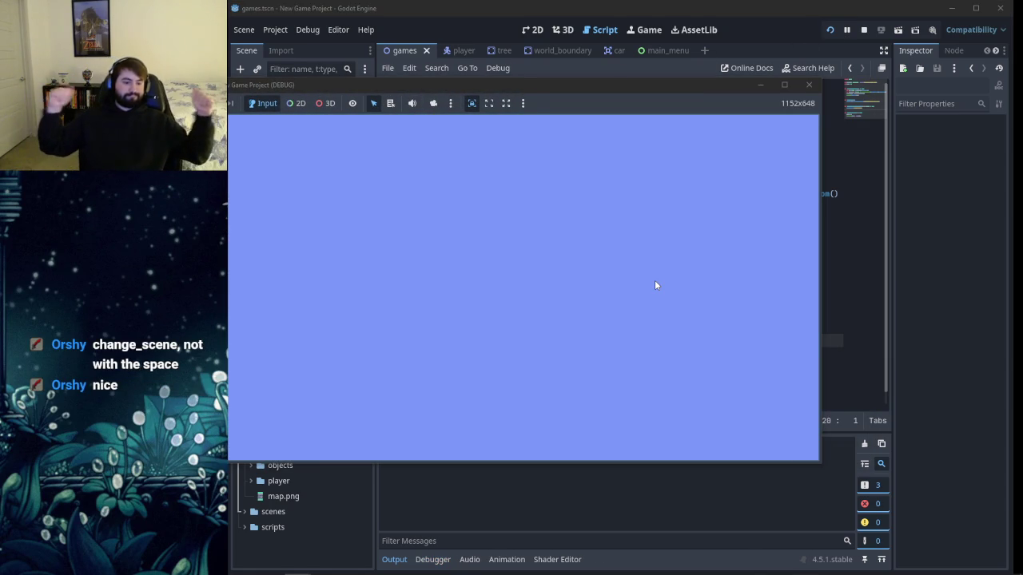
left_click(809, 85)
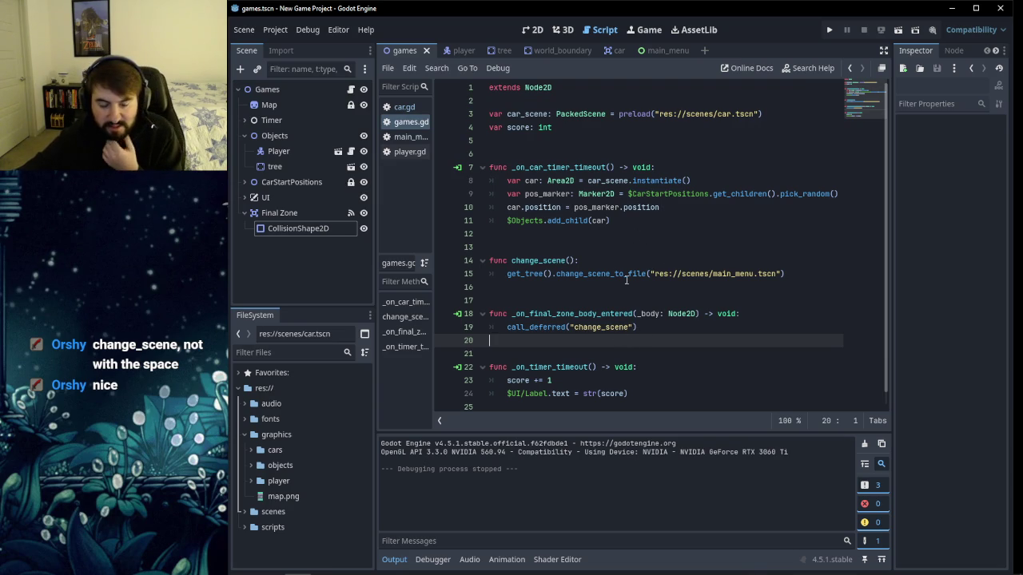
Open the car scene, enable collision mask bit 2 on its Area2D, and save it.
mouse_move(626, 278)
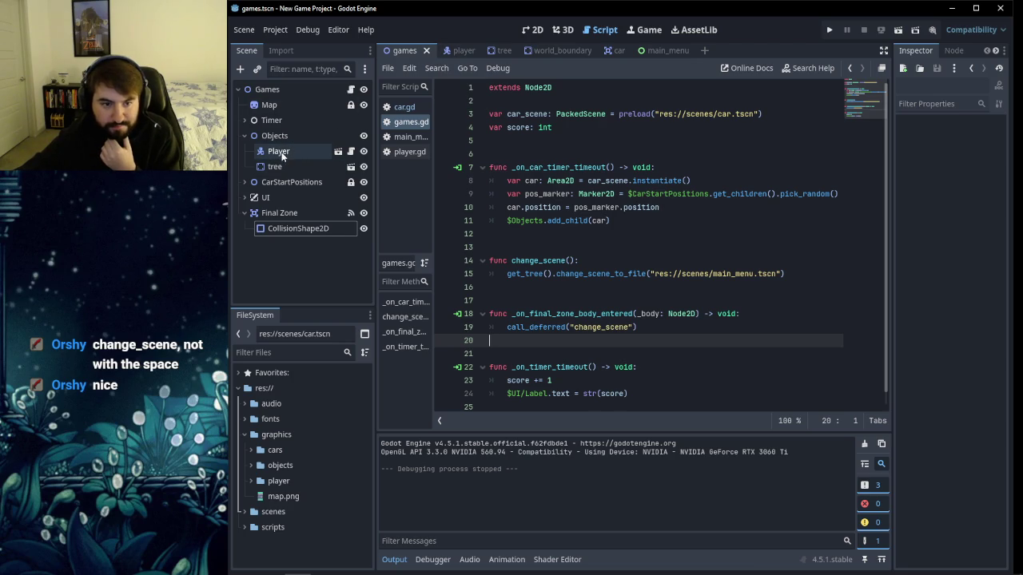
left_click(457, 51)
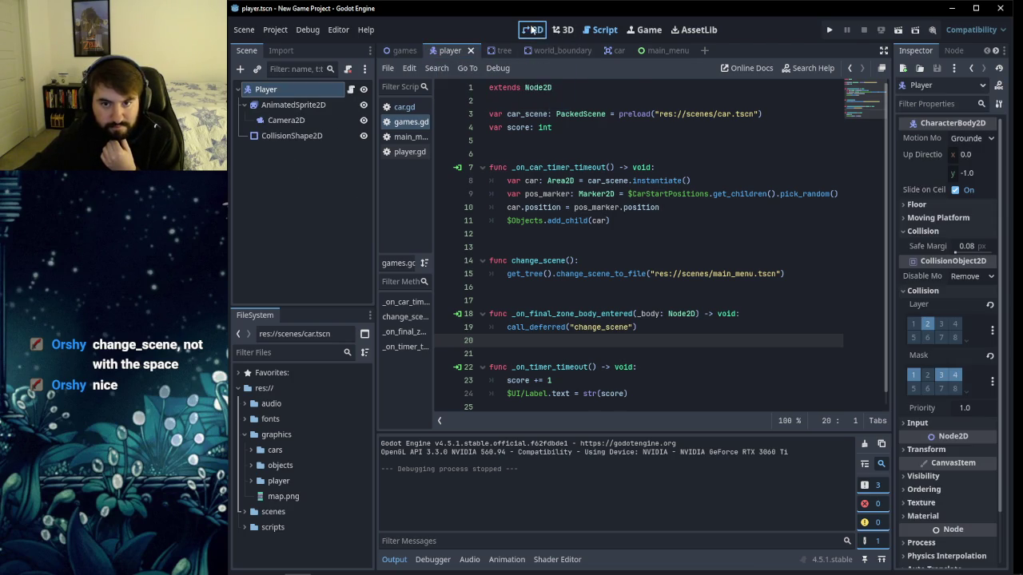
left_click(532, 29)
left_click(605, 51)
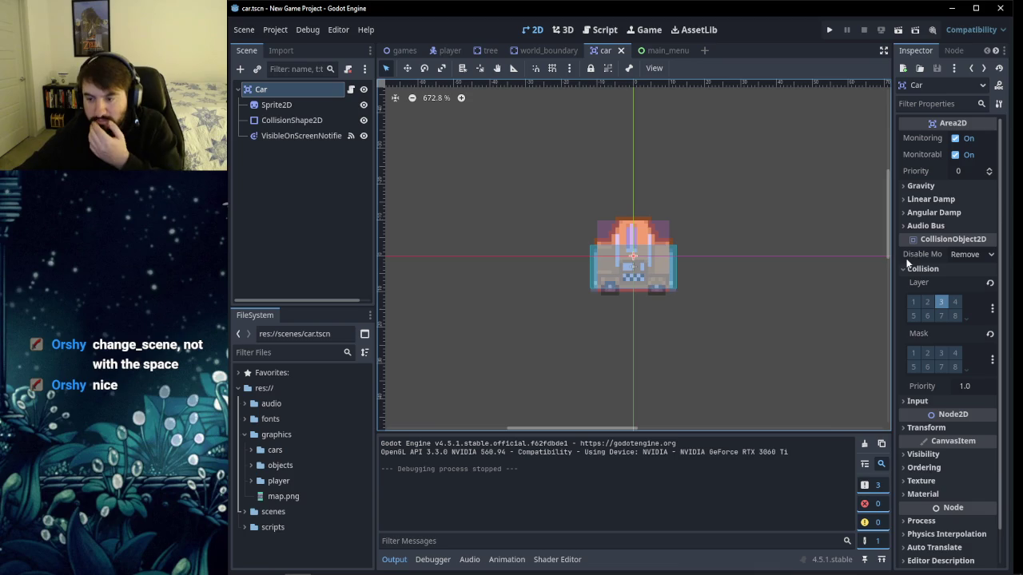
mouse_move(921, 264)
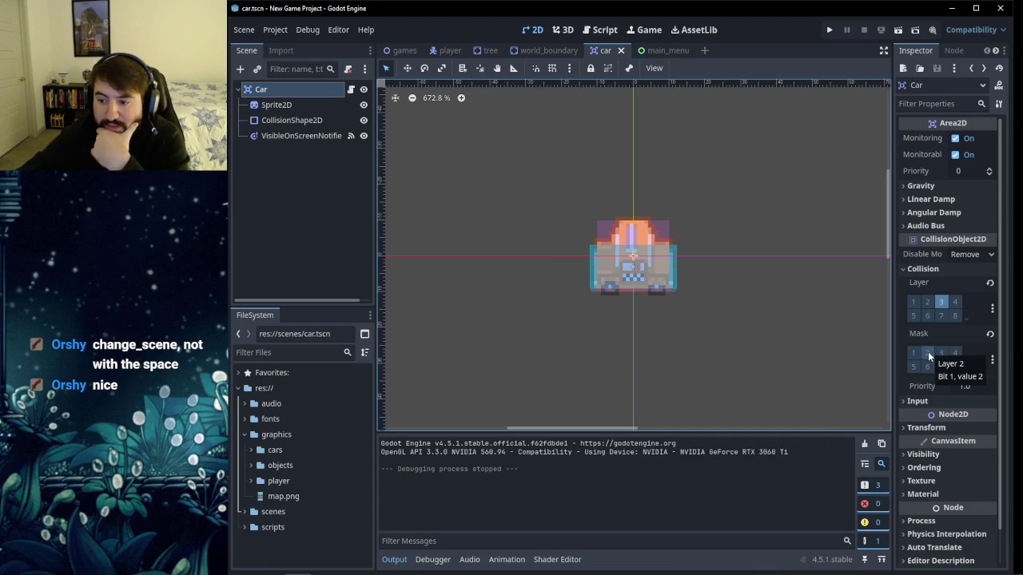
left_click(926, 354)
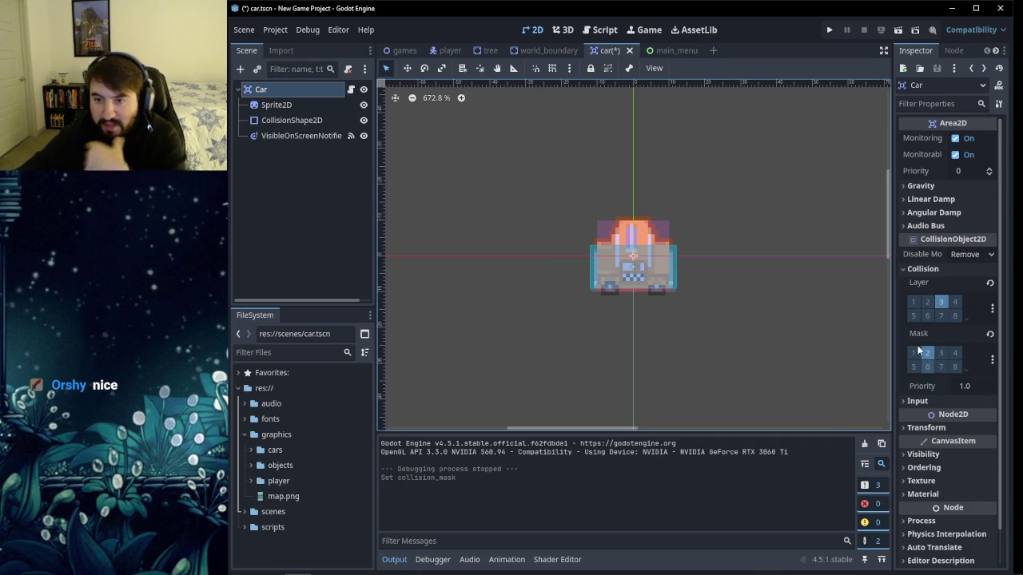
key("ctrl+s")
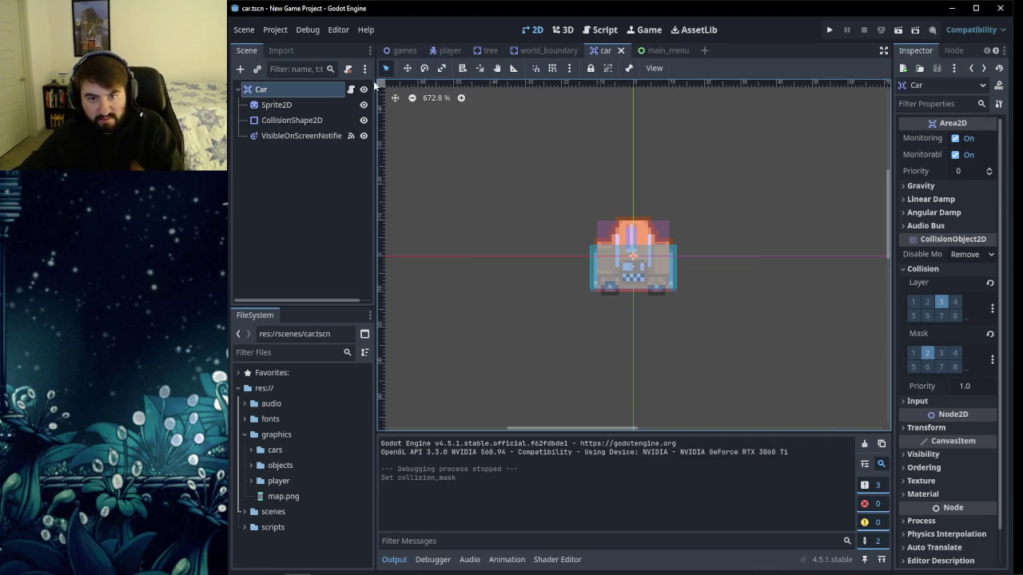
left_click(599, 30)
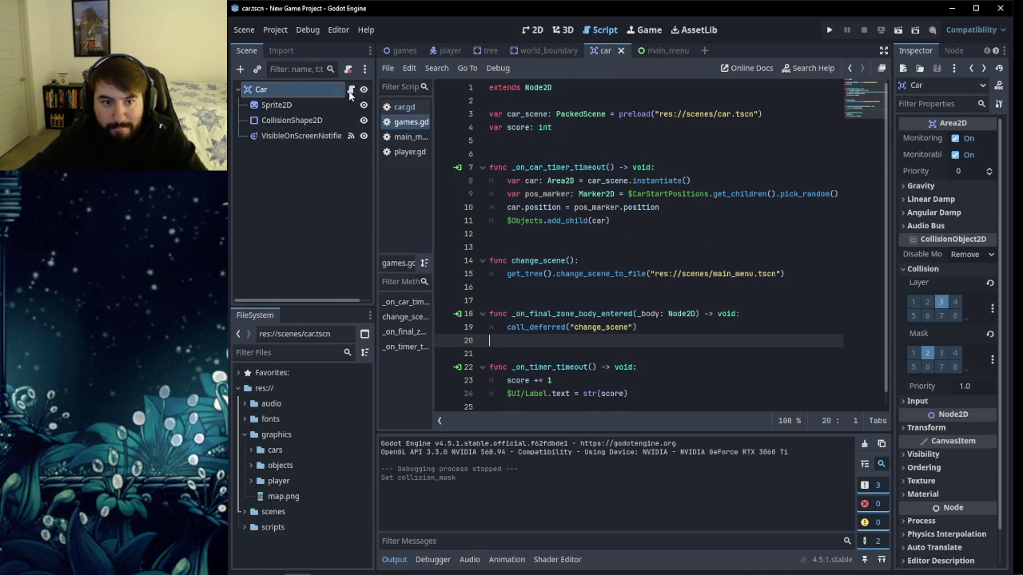
Connect the Car Area2D's body_entered signal from the Node dock to a new _on_body_entered function in car.gd.
left_click(955, 51)
scroll(687, 287, "down", 1)
scroll(732, 273, "up", 1)
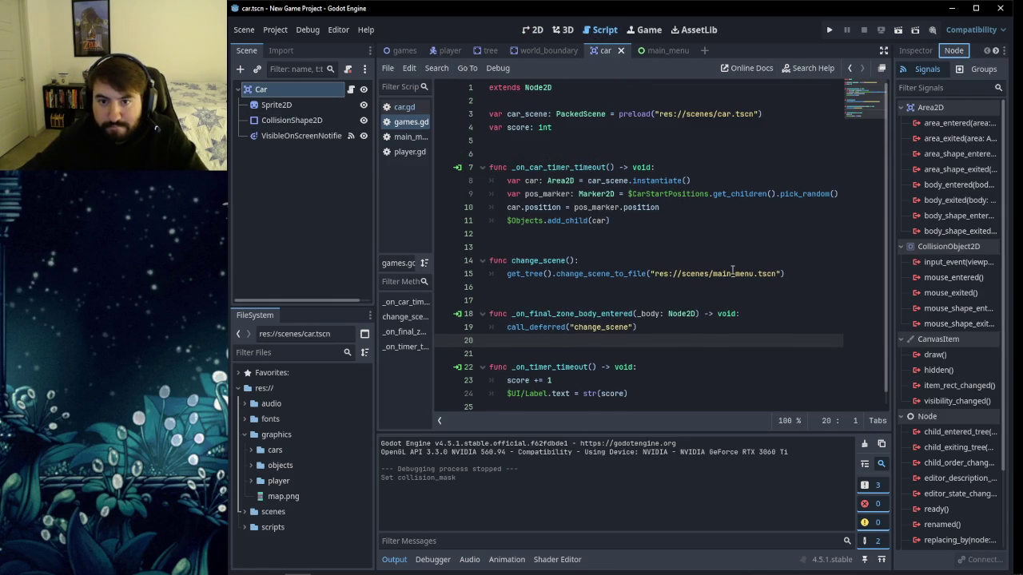
mouse_move(394, 55)
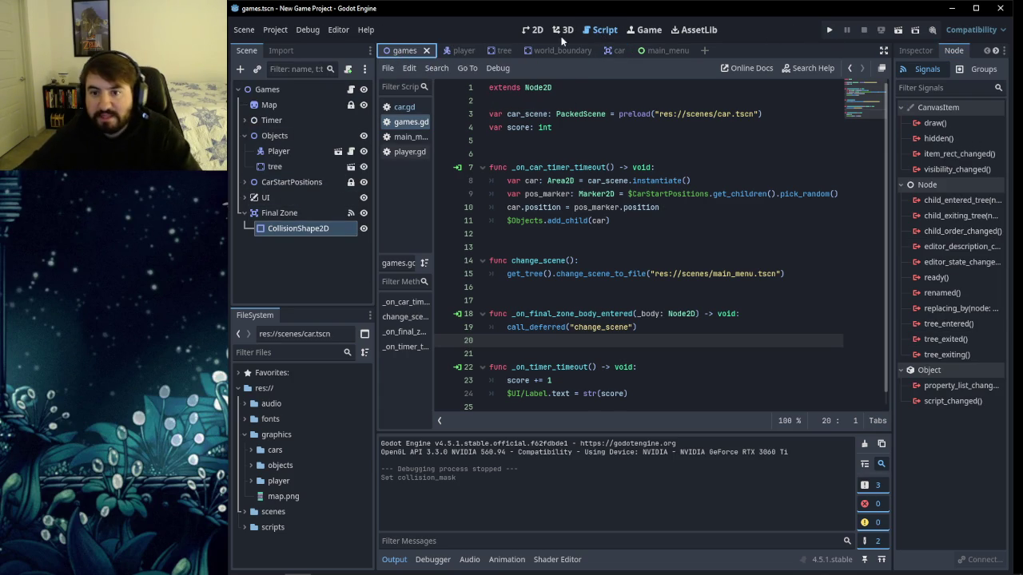
left_click(533, 30)
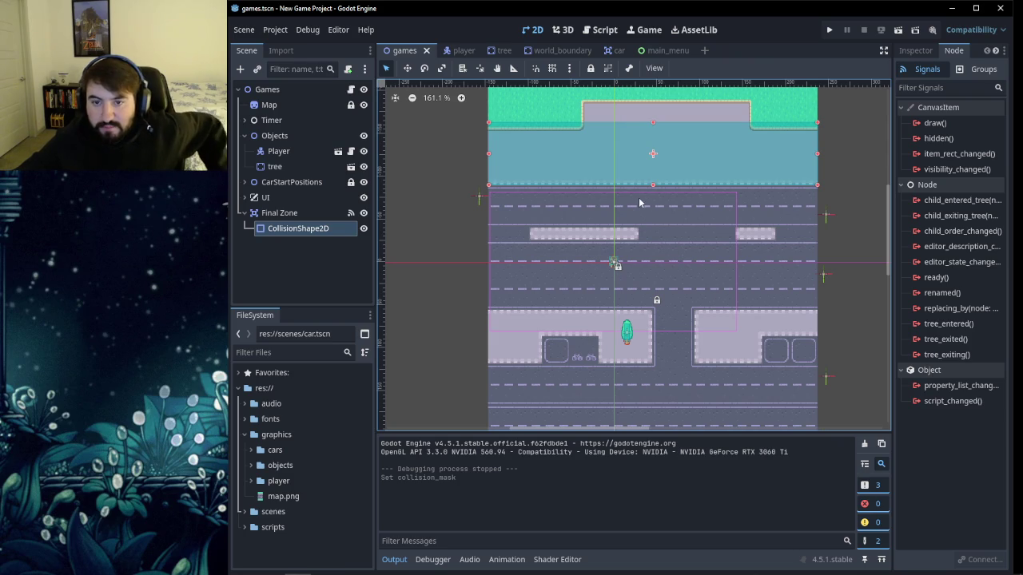
left_click(617, 50)
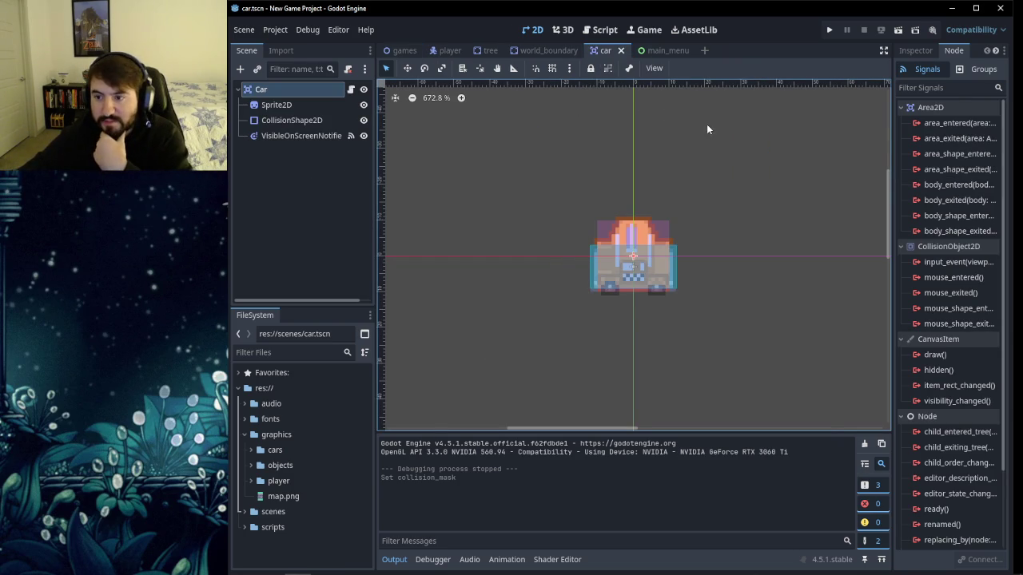
double_click(940, 187)
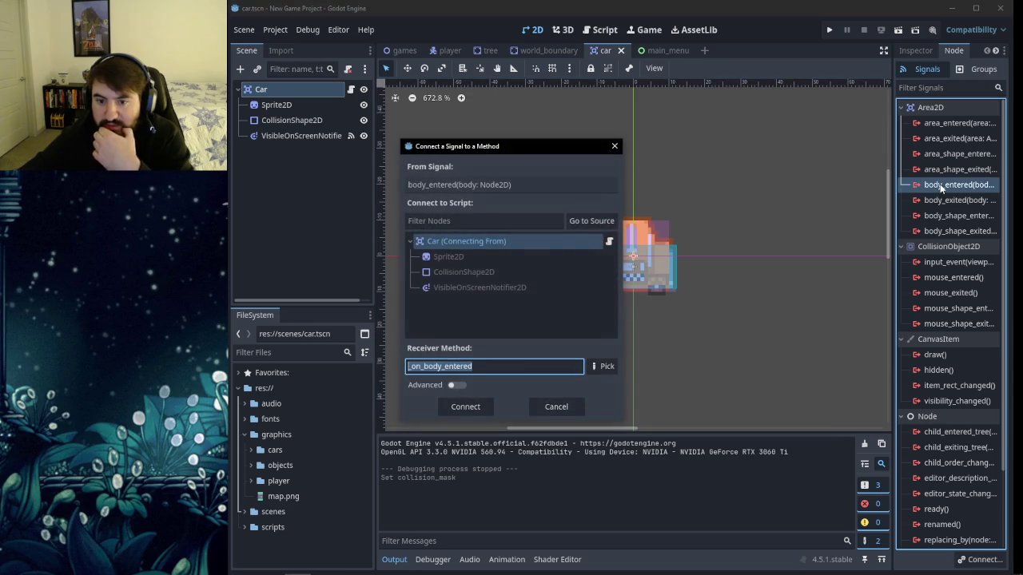
left_click(481, 406)
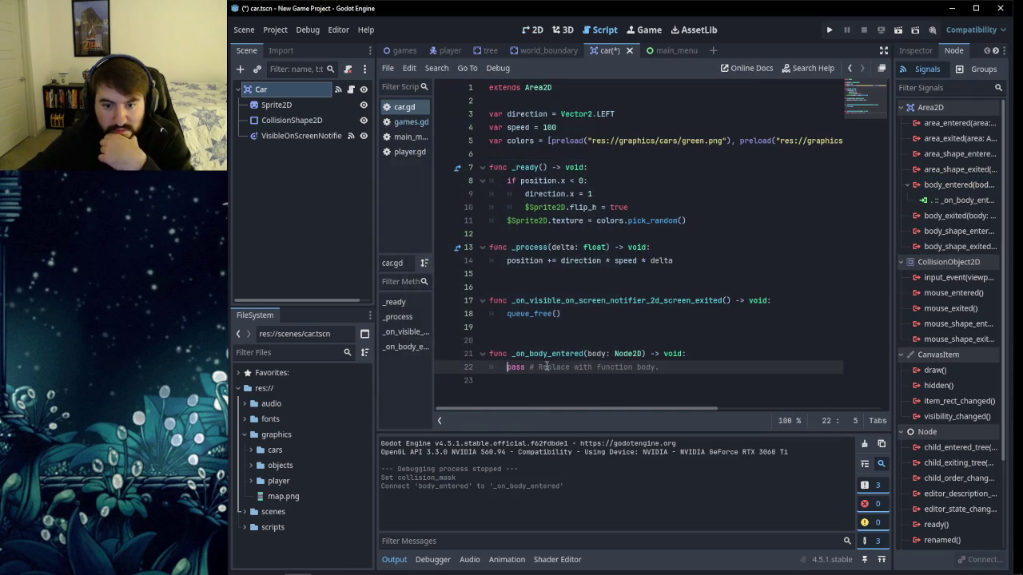
Copy the change_scene function from games.gd after checking the YouTube tutorial.
mouse_move(633, 352)
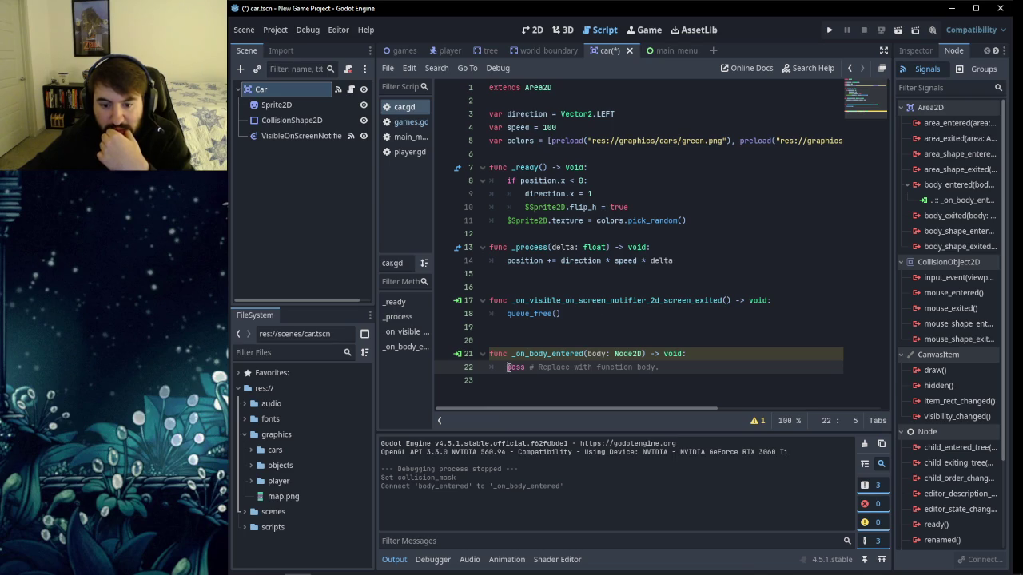
left_click_drag(508, 368, 666, 367)
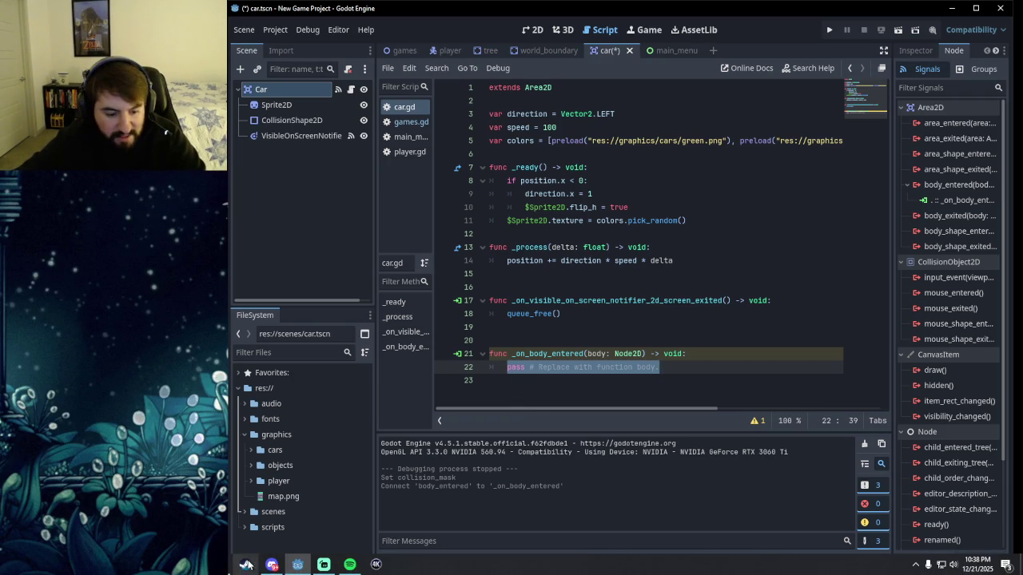
left_click(272, 566)
mouse_move(461, 414)
left_mouse_down()
mouse_move(555, 181)
mouse_move(360, 329)
left_mouse_up()
left_click(605, 42)
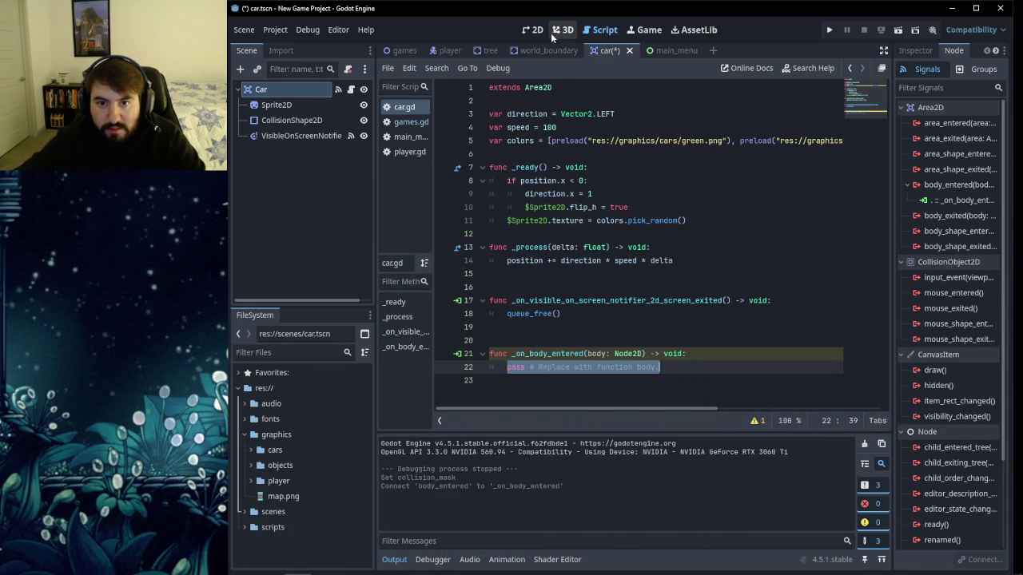
left_click(411, 122)
scroll(537, 226, "down", 1)
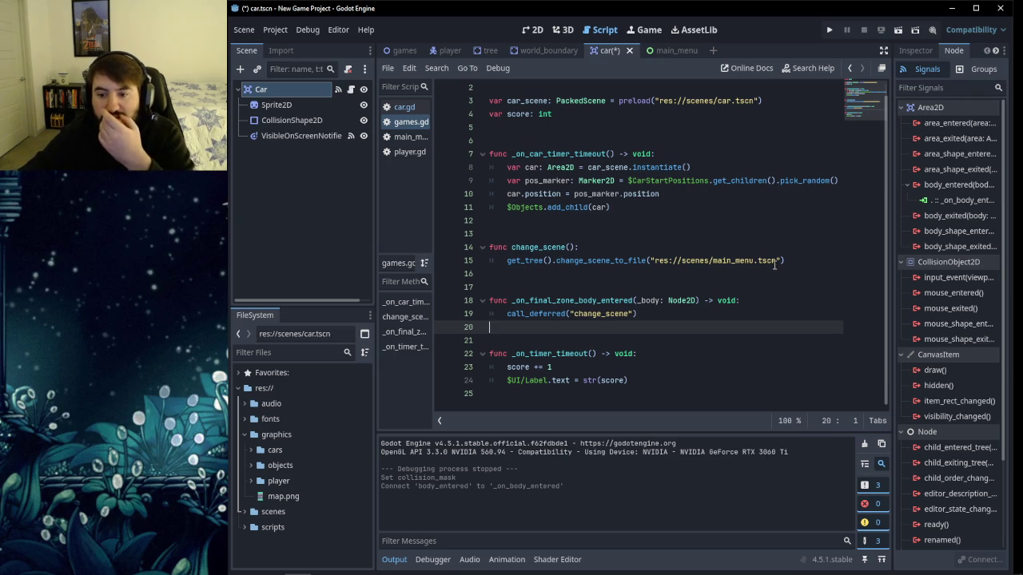
left_click_drag(785, 260, 490, 248)
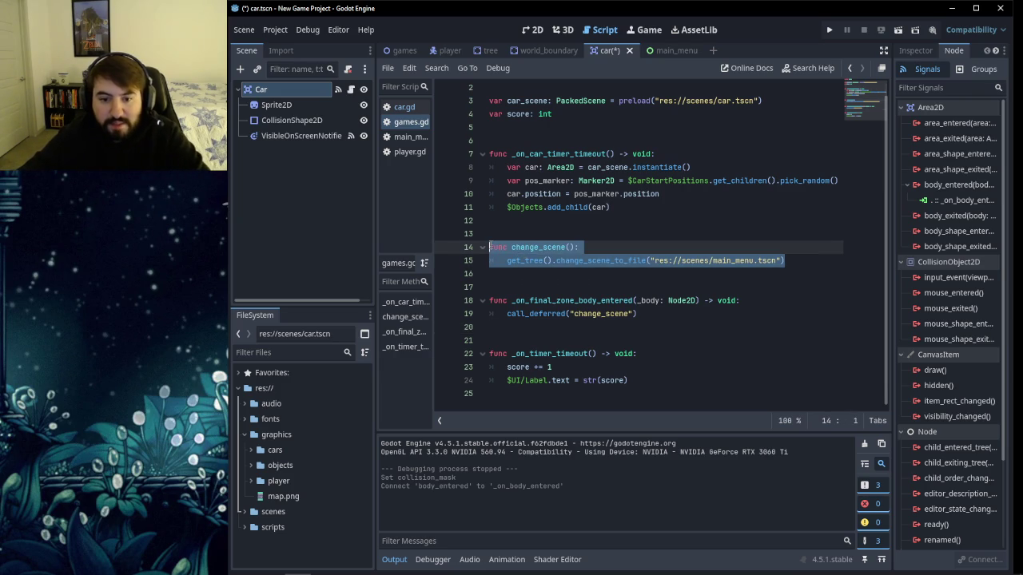
right_click(532, 253)
left_click(549, 325)
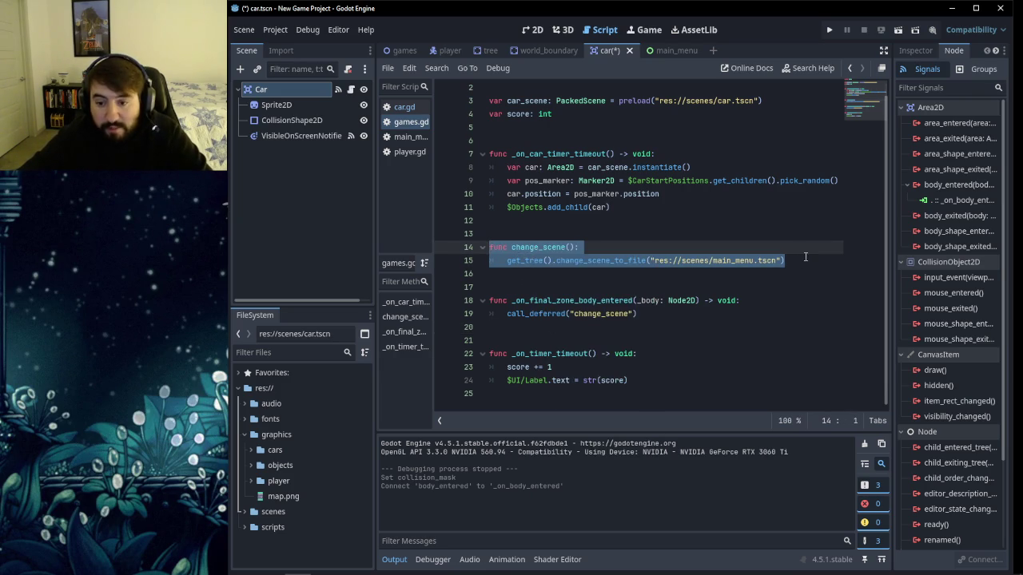
left_click(786, 260)
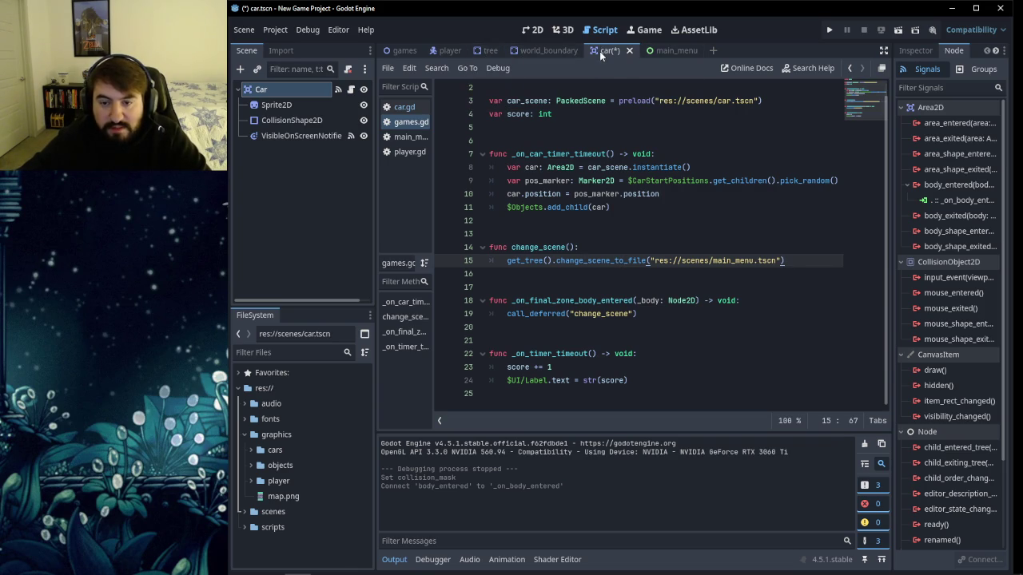
Paste the change_scene function into car.gd below the queue_free line.
left_click(402, 107)
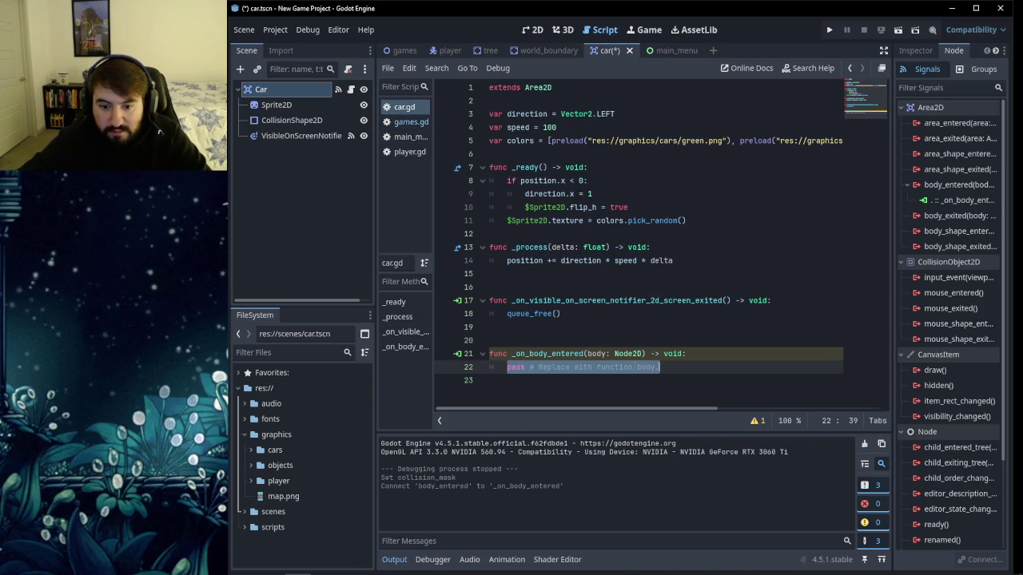
left_click(612, 319)
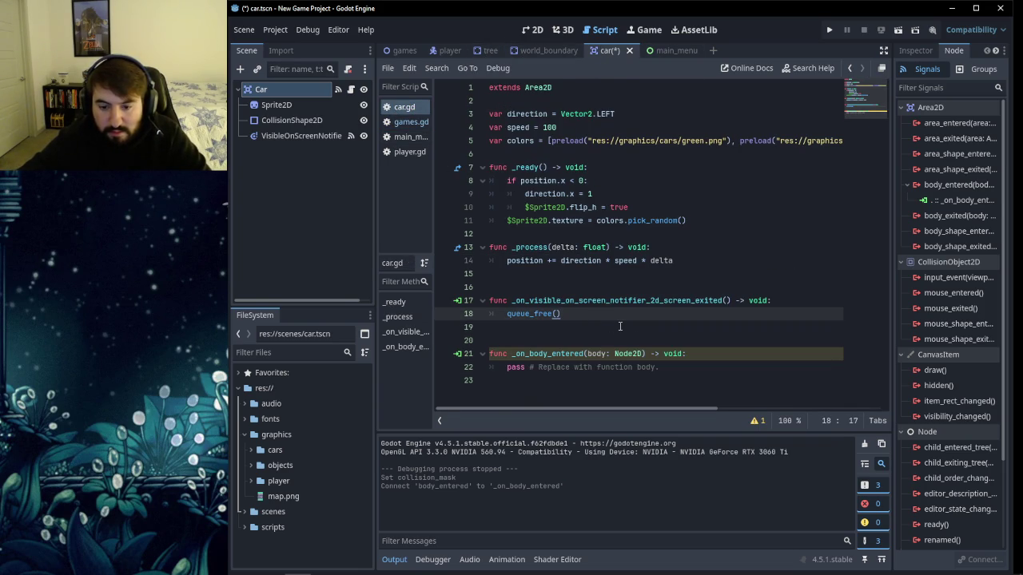
key("Return")
key("Return")
left_click(505, 326)
key("BackSpace")
key("Down")
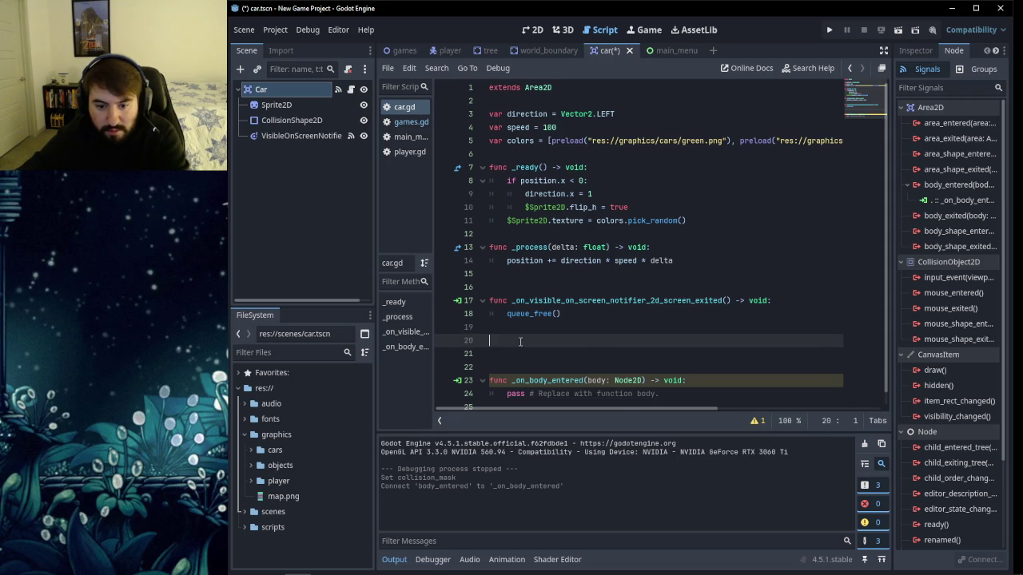
key("Return")
right_click(510, 352)
left_click(529, 448)
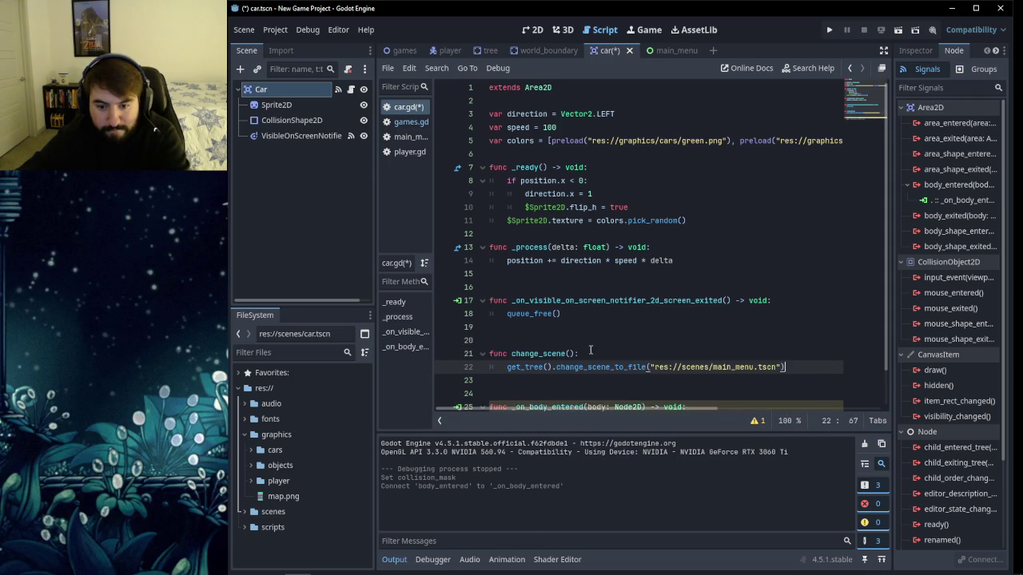
scroll(557, 331, "down", 1)
mouse_move(558, 331)
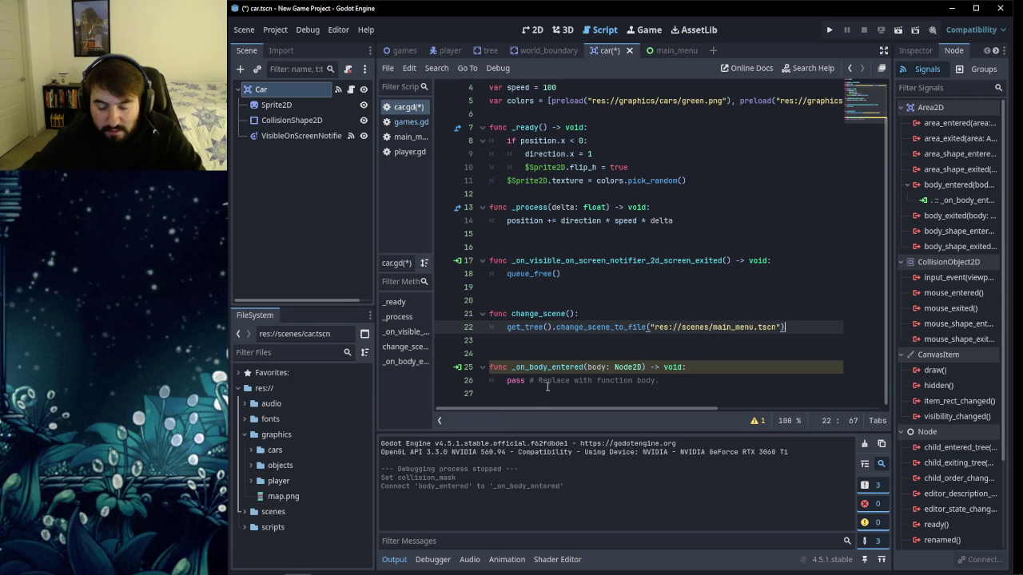
Replace pass in _on_body_entered with call_deferred("change_scene").
mouse_move(511, 384)
left_mouse_down()
mouse_move(660, 381)
mouse_move(570, 367)
mouse_move(507, 382)
left_mouse_up()
left_click(659, 381)
type("call_de")
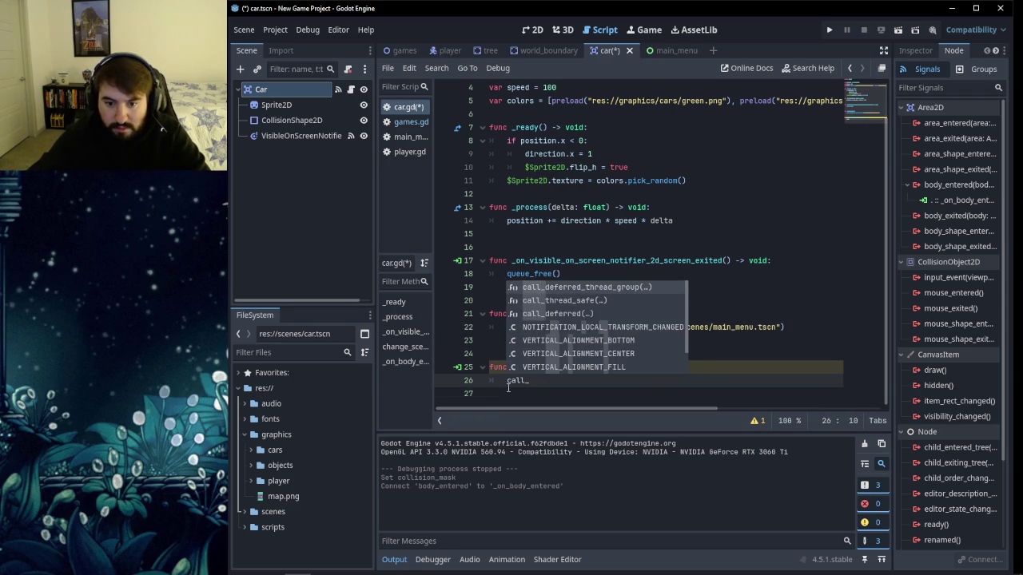
key("Down")
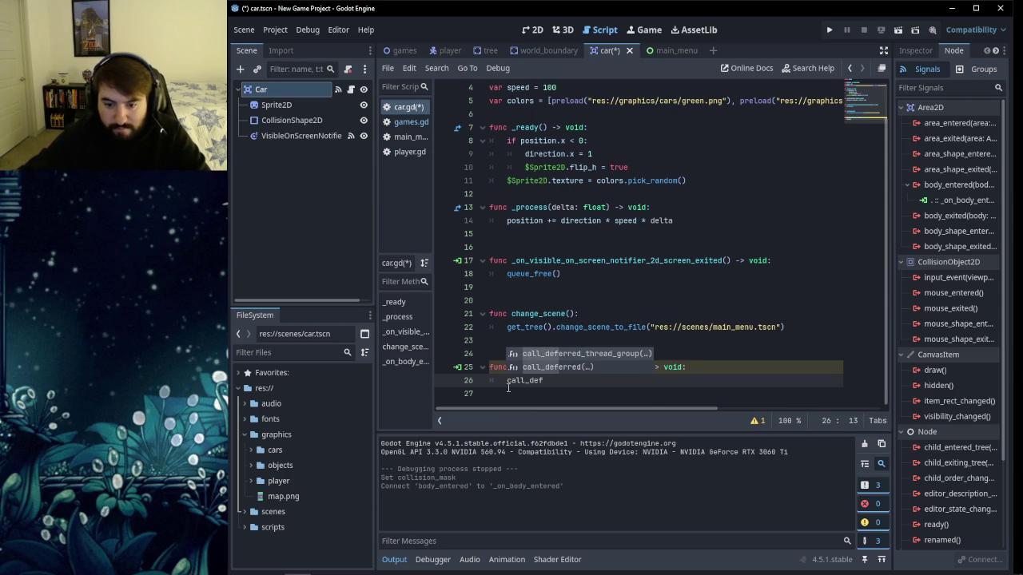
key("Return")
type("\"change")
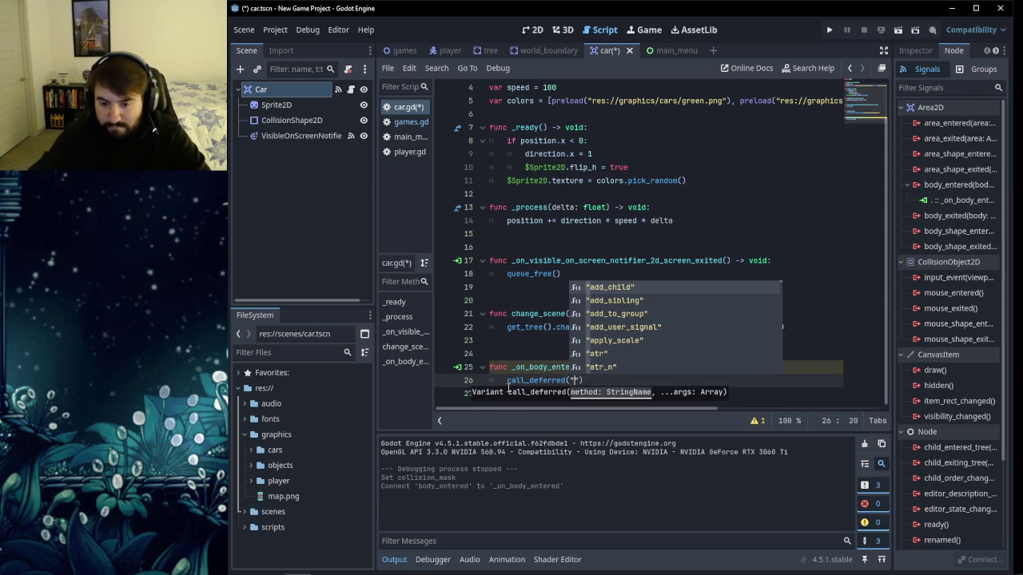
type("_scene")
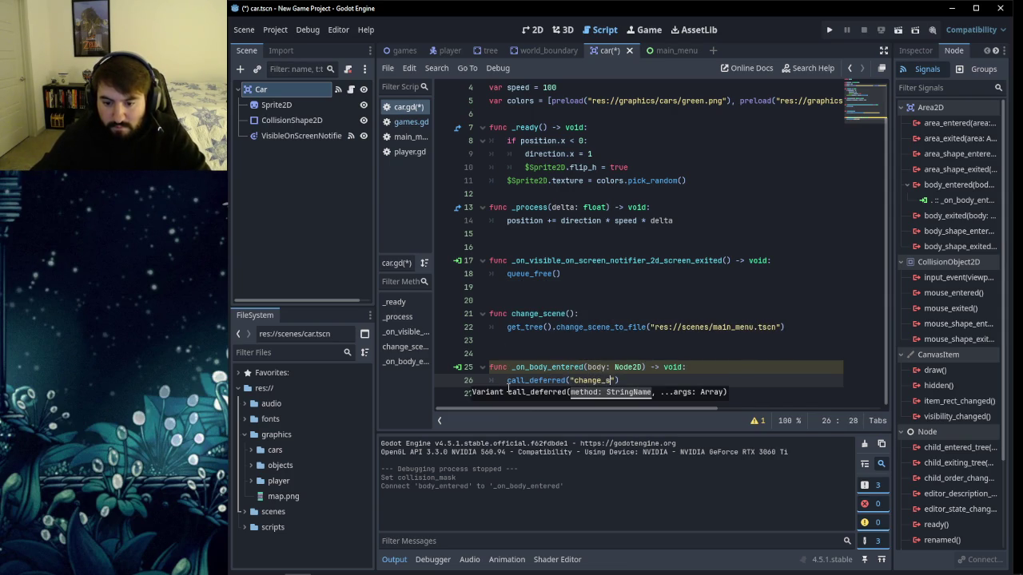
Rename the signal parameter to _body and save car.gd.
left_click(589, 368)
type("_")
left_click(629, 343)
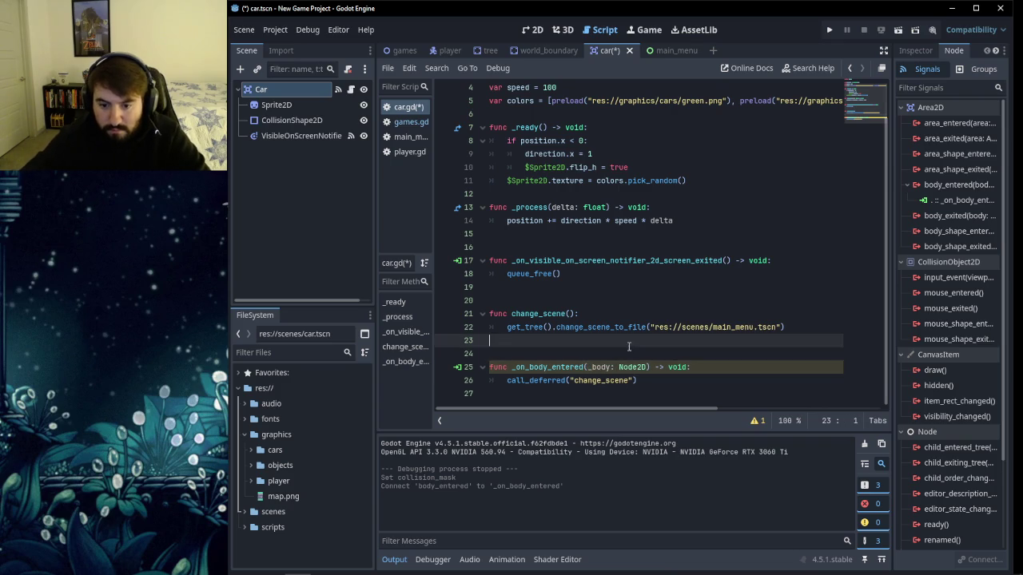
left_click(725, 360)
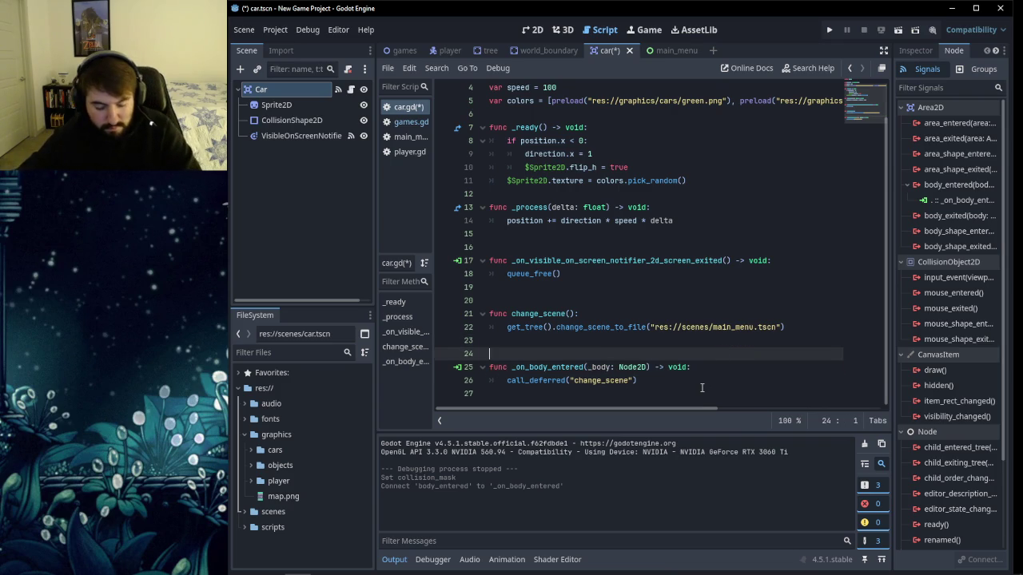
key("ctrl+s")
left_click(827, 30)
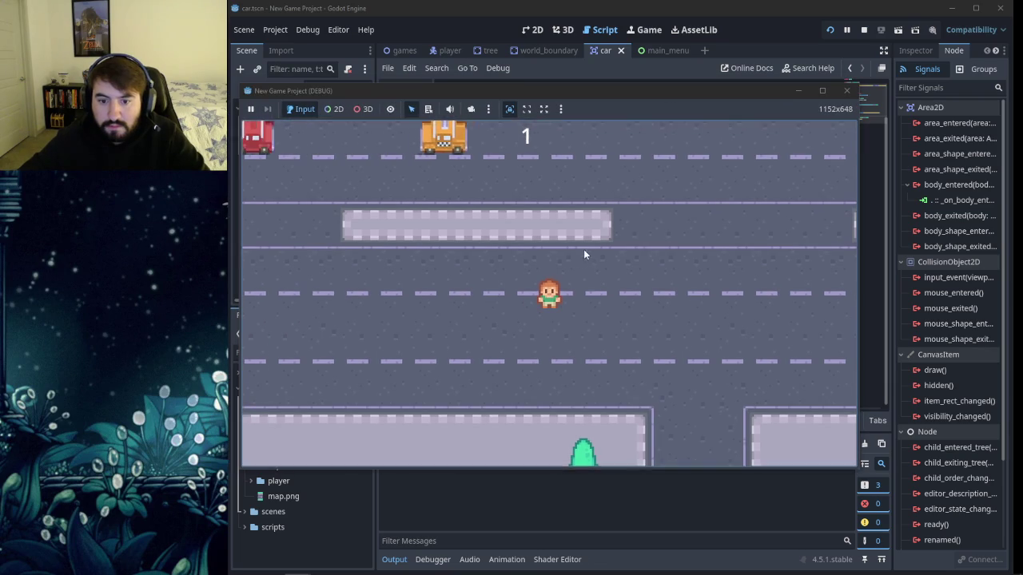
key("Up")
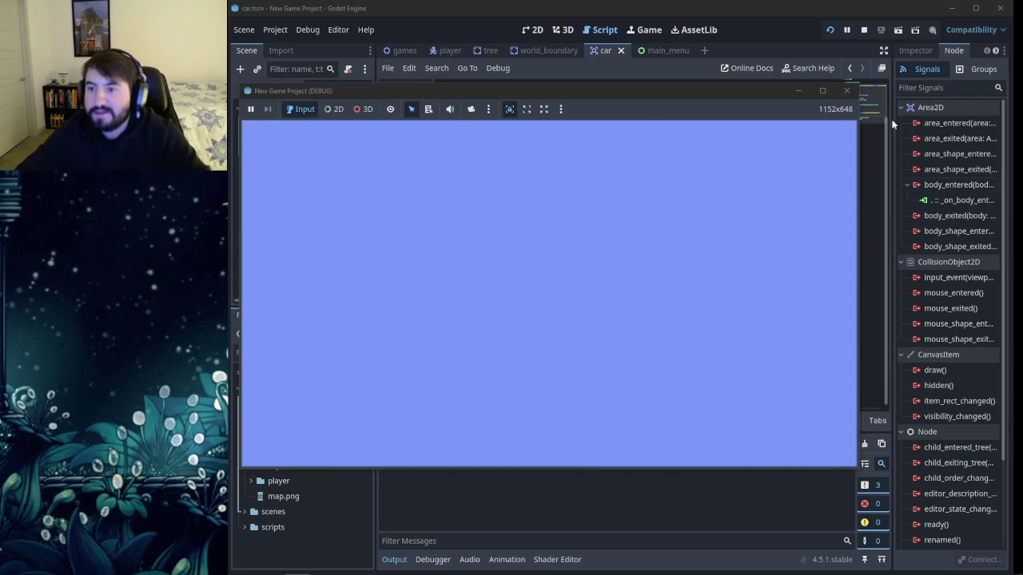
left_click(847, 91)
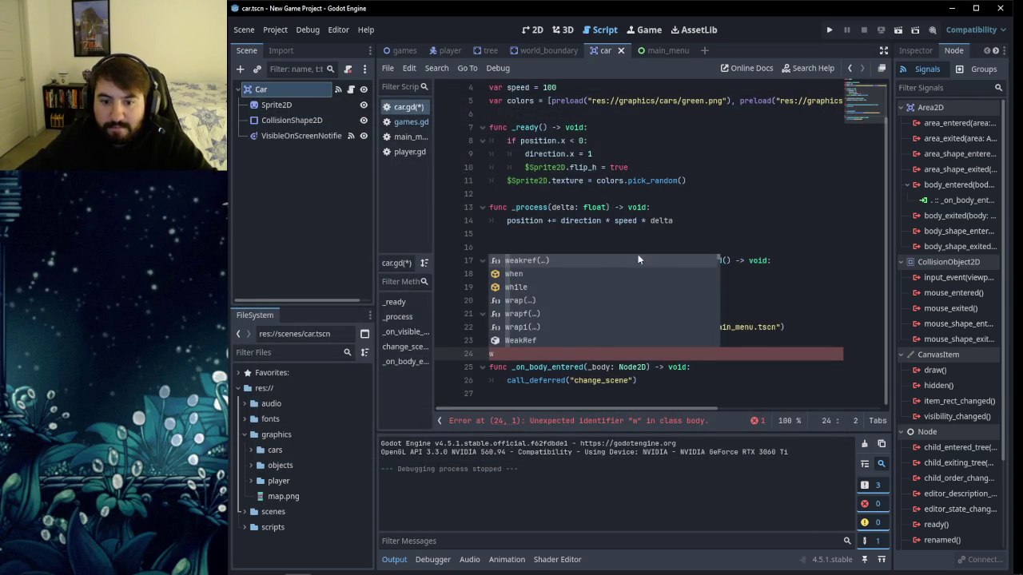
Delete the stray 'w' on line 24 and compare car.gd's scene-change code with games.gd.
key("BackSpace")
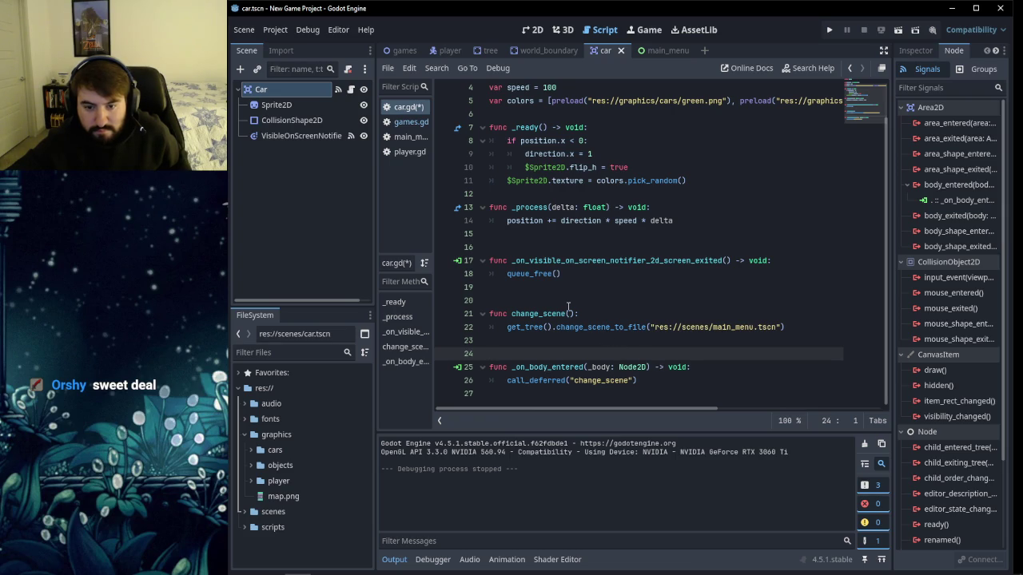
scroll(668, 303, "up", 1)
scroll(669, 303, "down", 1)
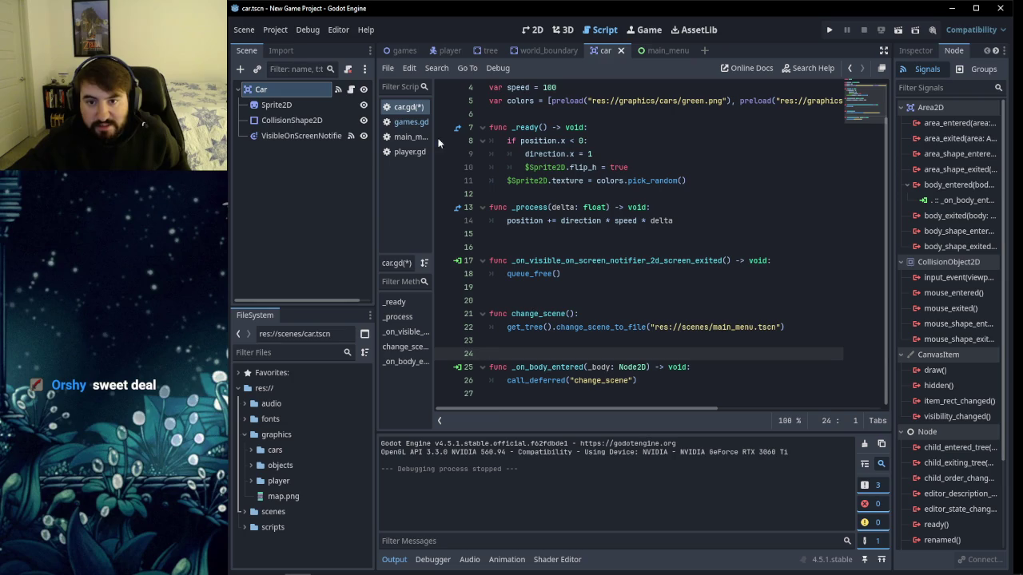
left_click(407, 120)
left_click(407, 108)
left_click(407, 117)
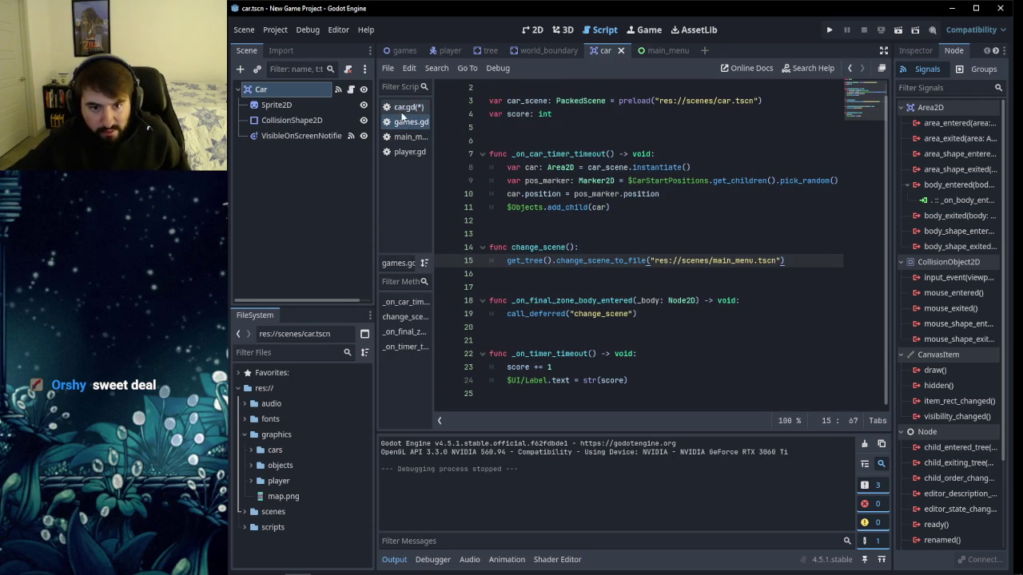
left_click(402, 108)
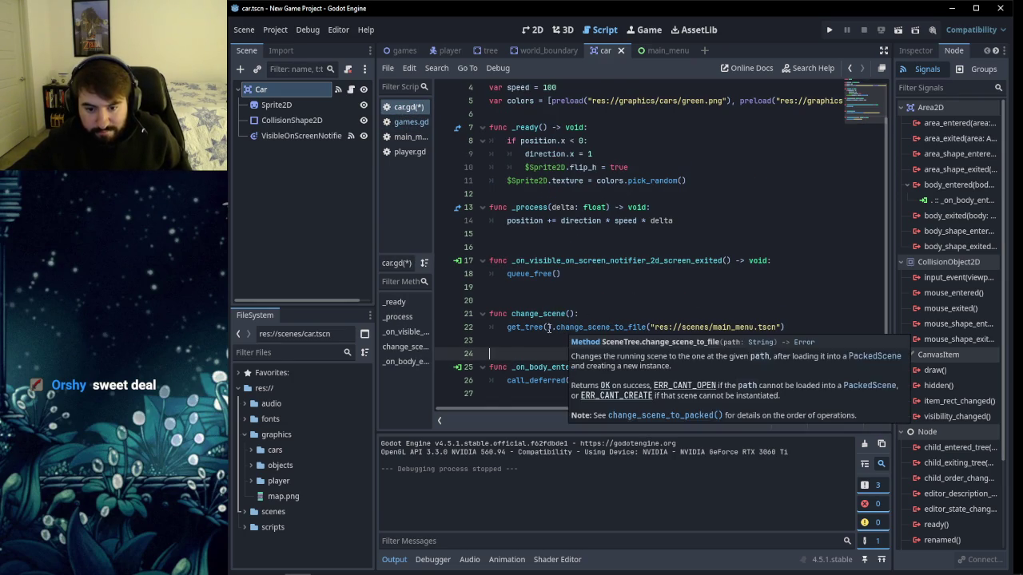
left_click(506, 327)
left_click_drag(507, 327, 787, 327)
left_click(794, 327)
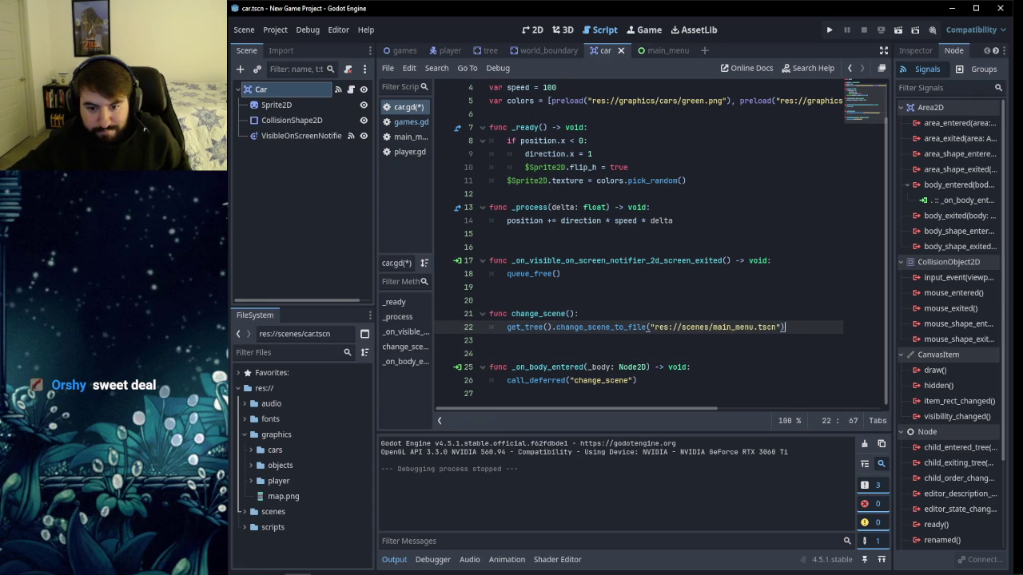
Bring the YouTube tutorial over the editor and scrub it to the scene-change section around 4:25:15.
left_click(271, 566)
mouse_move(447, 343)
left_mouse_down()
mouse_move(578, 240)
mouse_move(559, 143)
left_mouse_up()
left_click(494, 325)
left_click(459, 477)
mouse_move(459, 477)
left_mouse_down()
mouse_move(444, 483)
mouse_move(491, 477)
left_mouse_up()
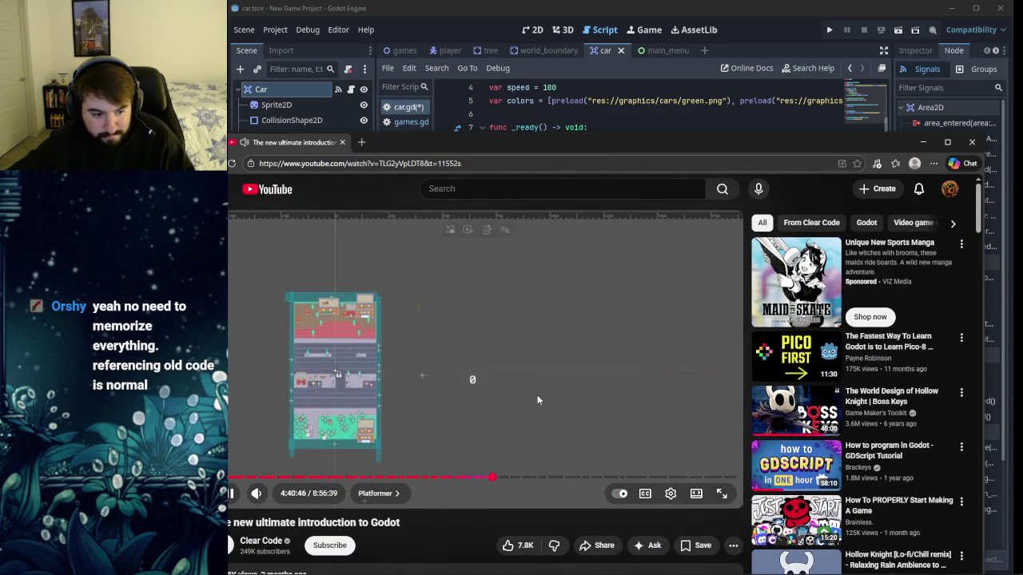
left_click(538, 391)
left_click(537, 405)
left_click_drag(484, 479, 474, 480)
Skip the tutorial back 30 seconds, pause on the call_deferred code, and return to Godot.
key("Left")
key("Left")
key("Left")
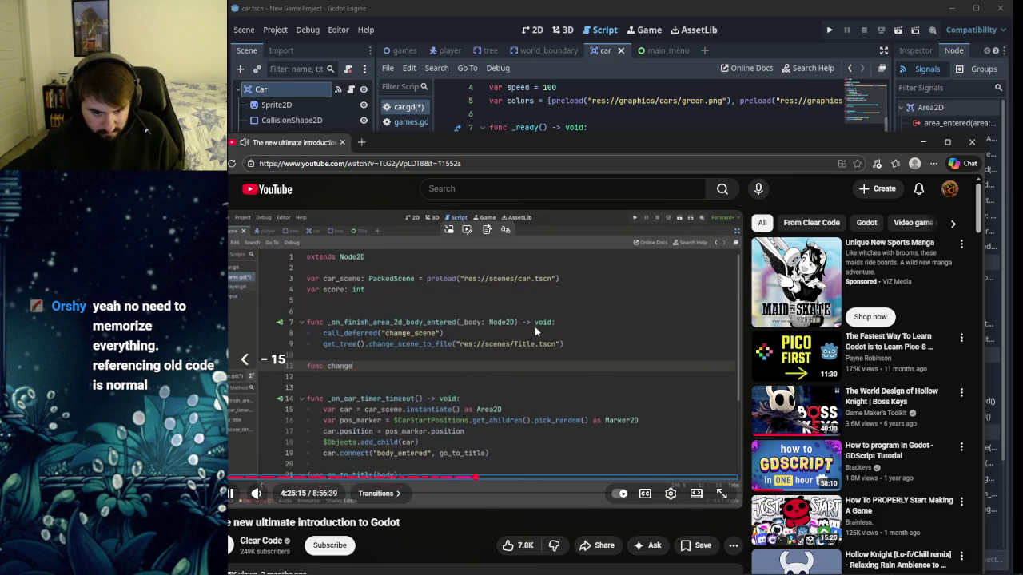
key("Left")
key("Left")
key("Left")
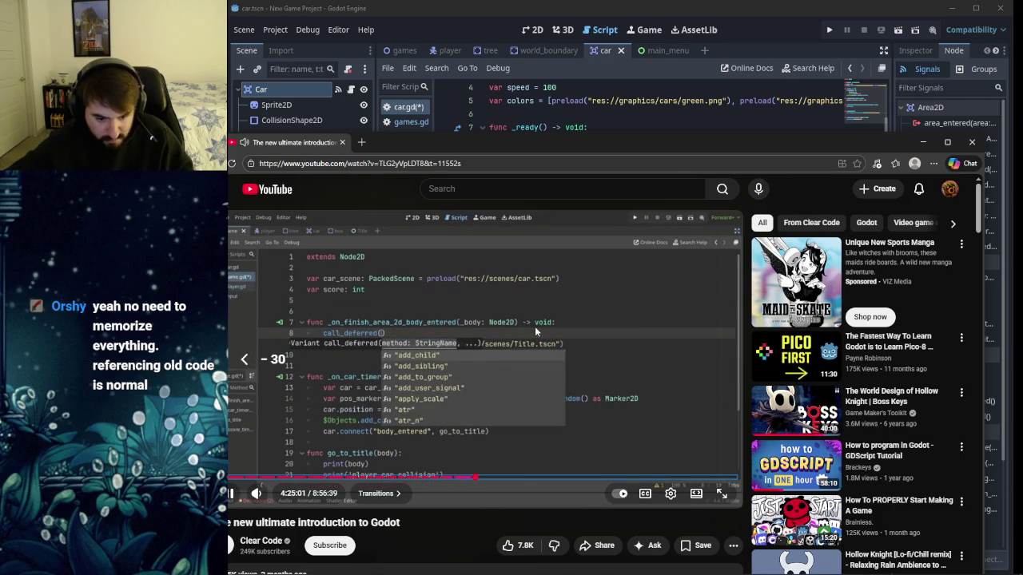
left_click(535, 326)
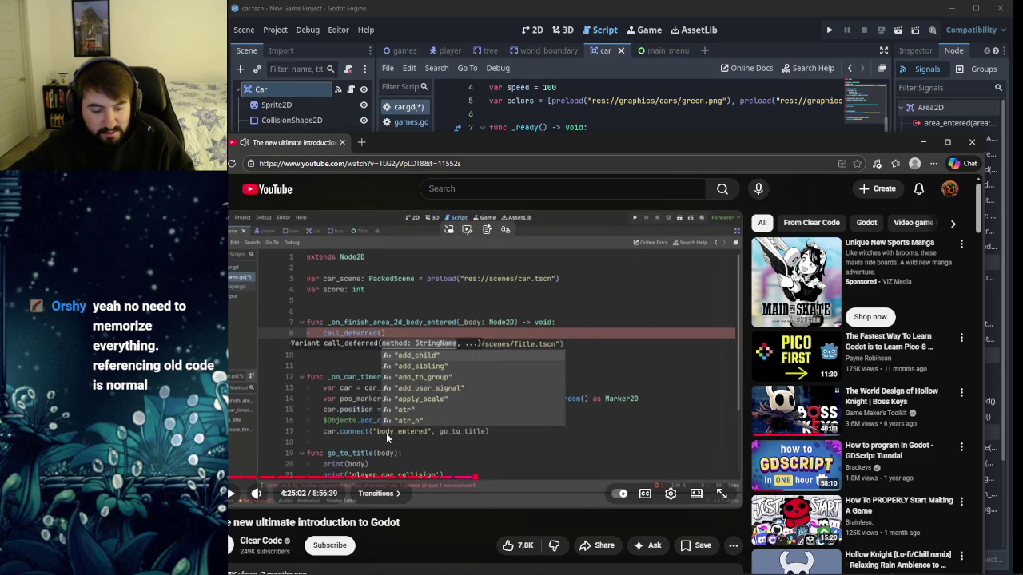
mouse_move(572, 138)
left_mouse_down()
mouse_move(611, 117)
mouse_move(567, 8)
left_mouse_up()
left_click(567, 8)
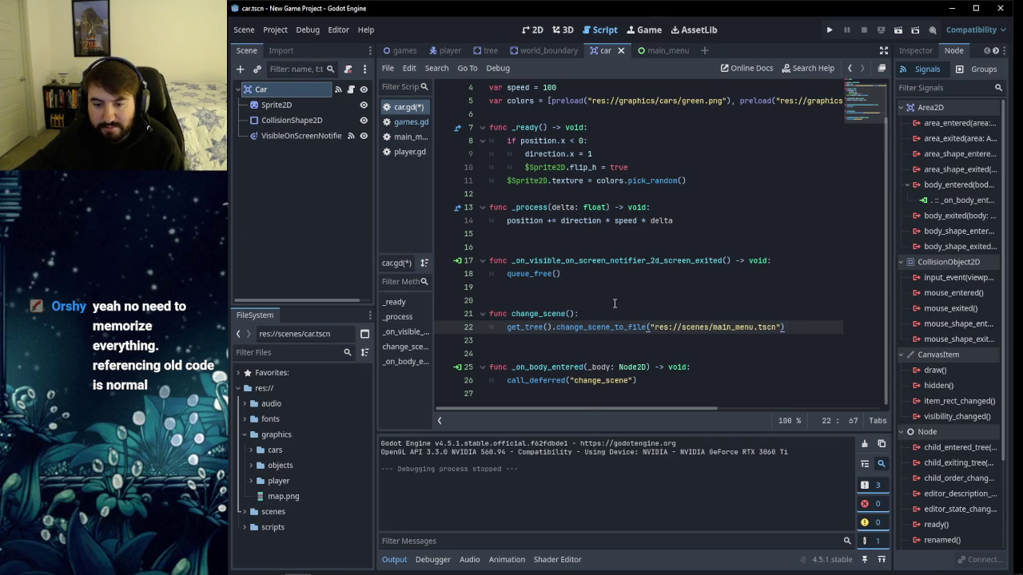
scroll(614, 303, "up", 1)
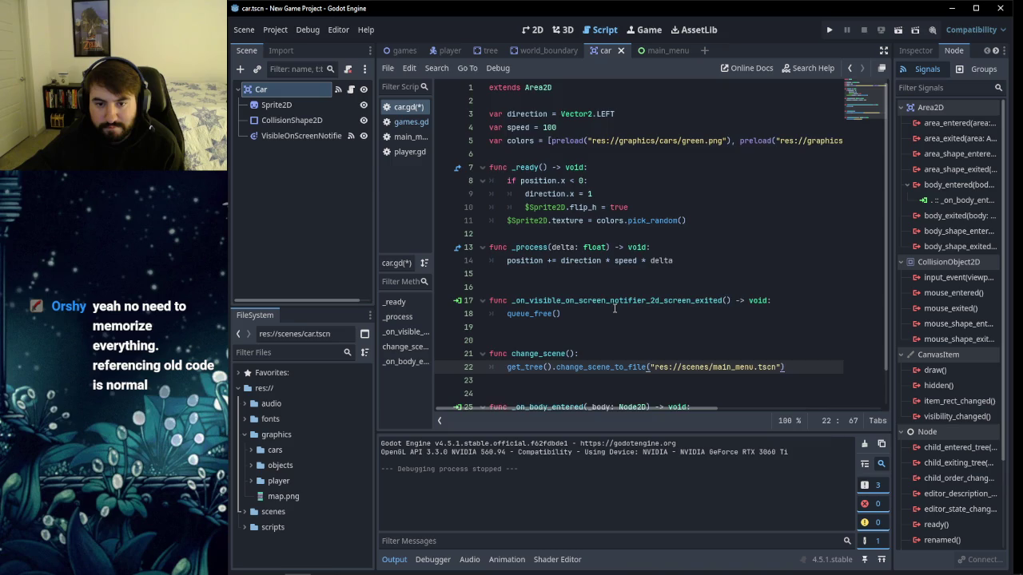
scroll(614, 308, "down", 1)
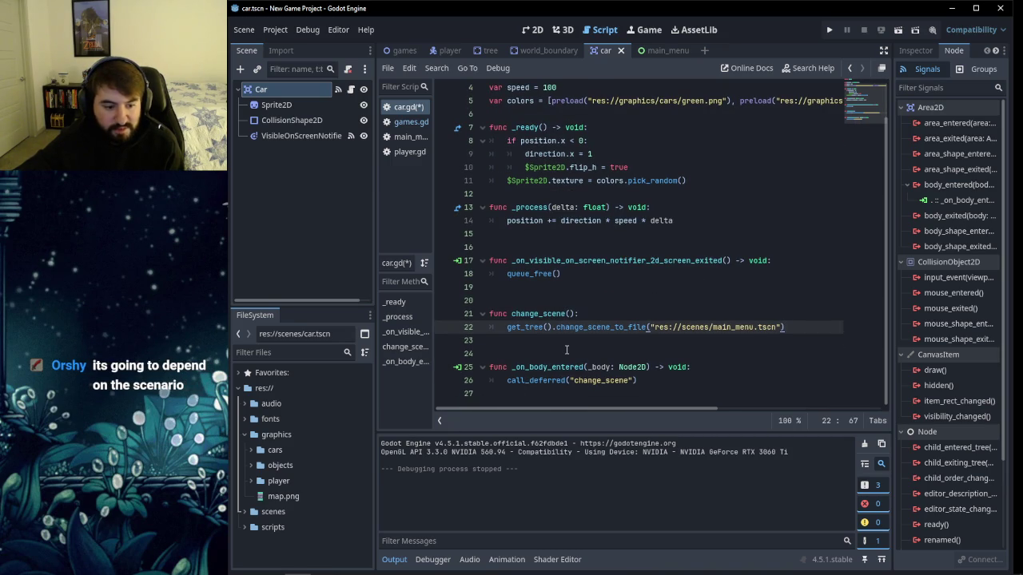
left_click(605, 313)
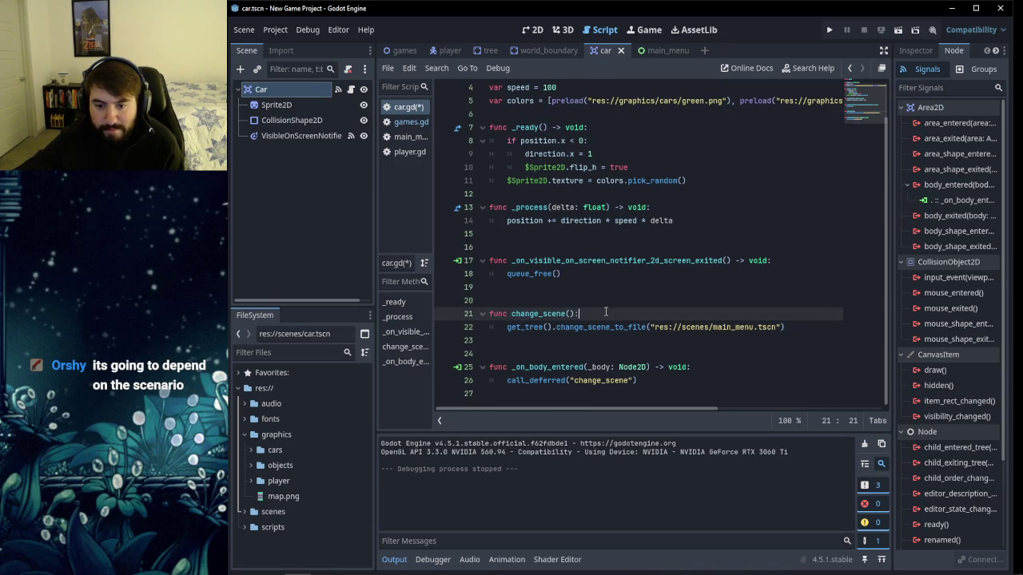
left_click(588, 272)
left_click(791, 261)
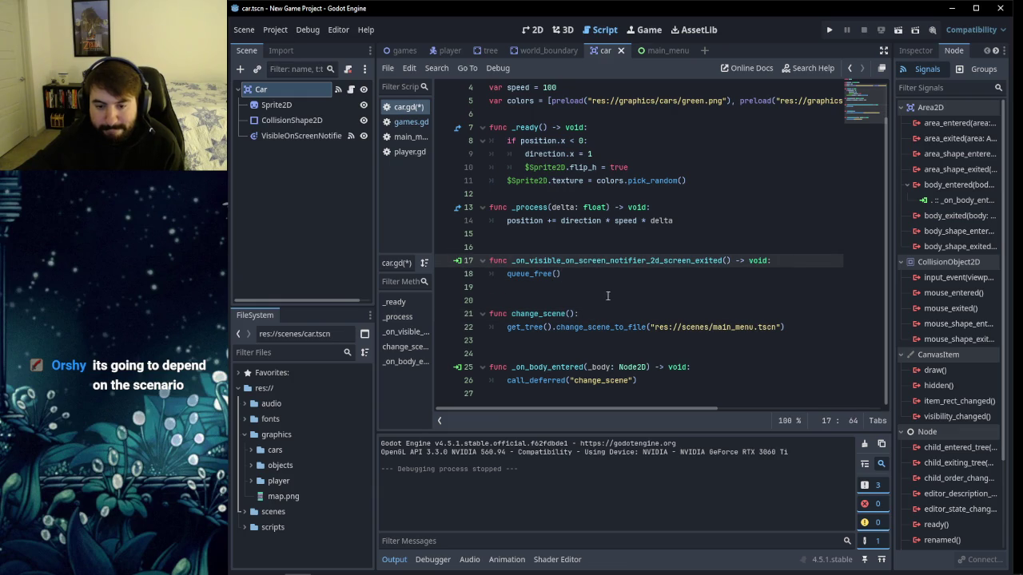
left_click(593, 274)
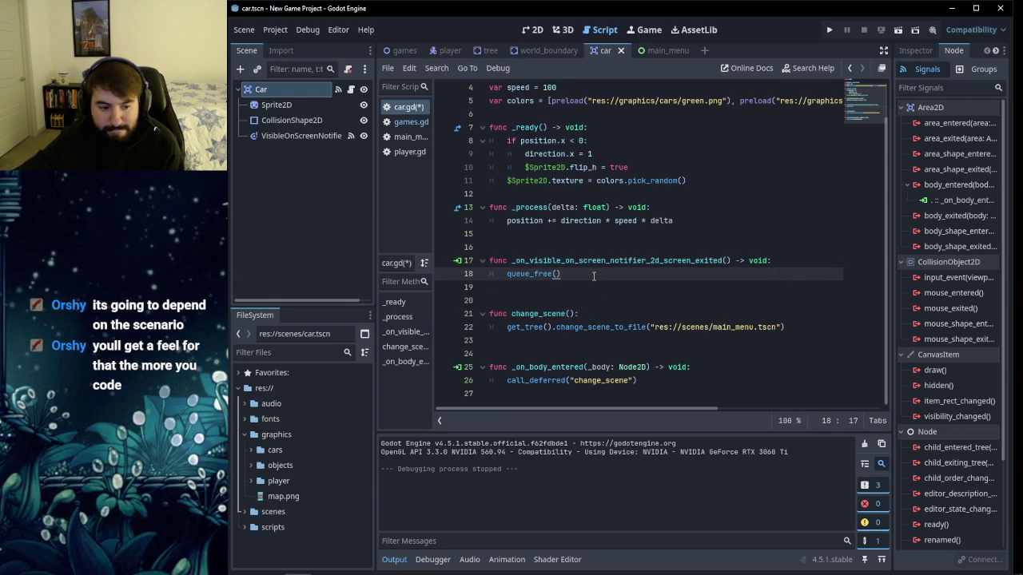
left_click(592, 298)
left_click(583, 289)
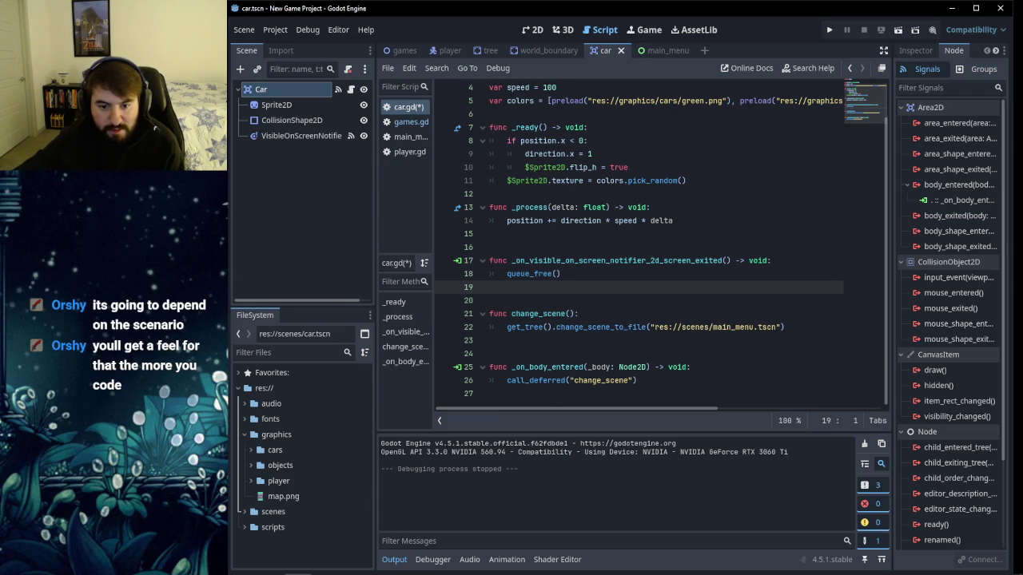
left_click(272, 564)
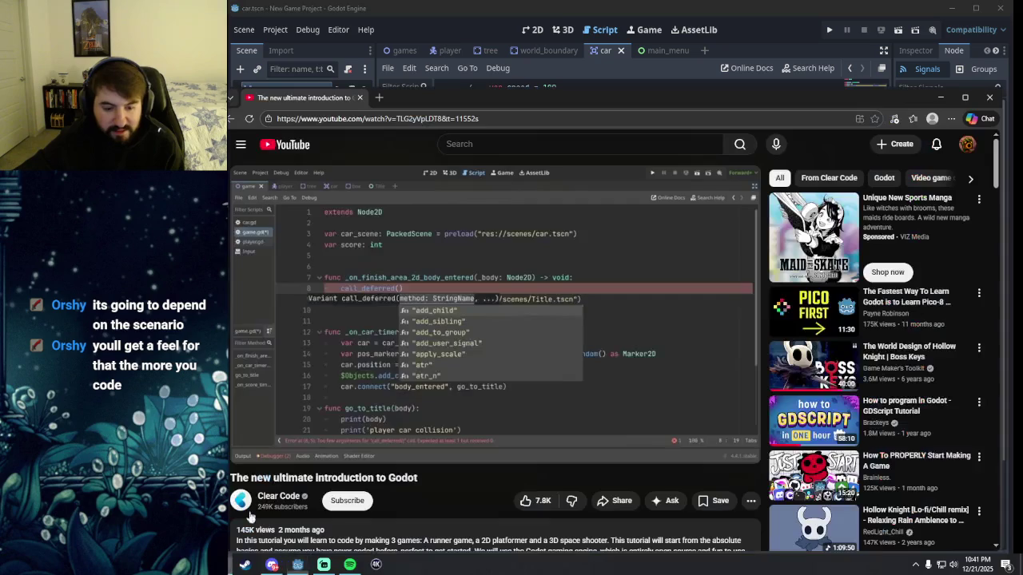
key("alt+Tab")
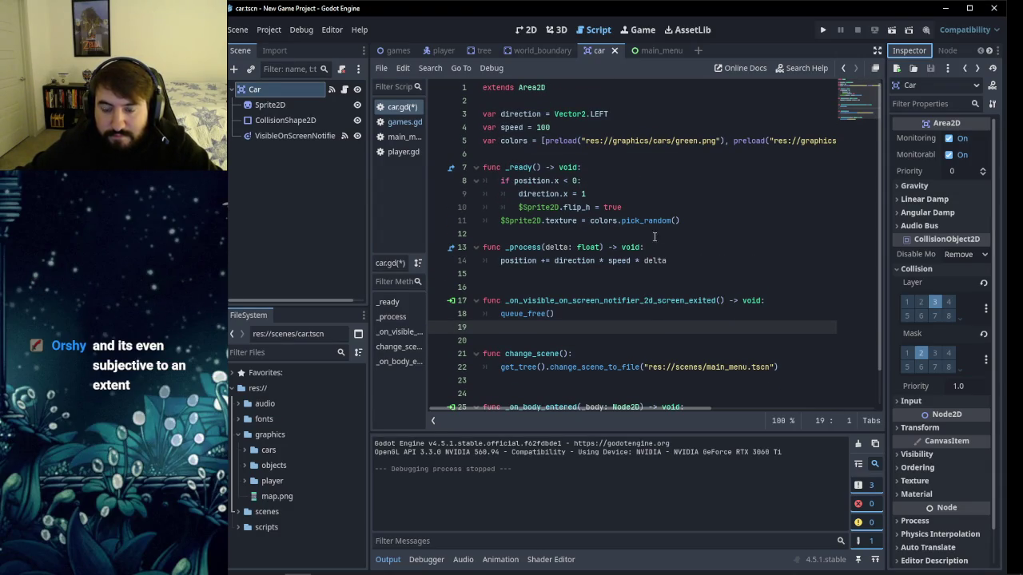
Save the finished car.gd script with Ctrl+S.
left_click(624, 189)
key("Up")
key("Up")
key("Up")
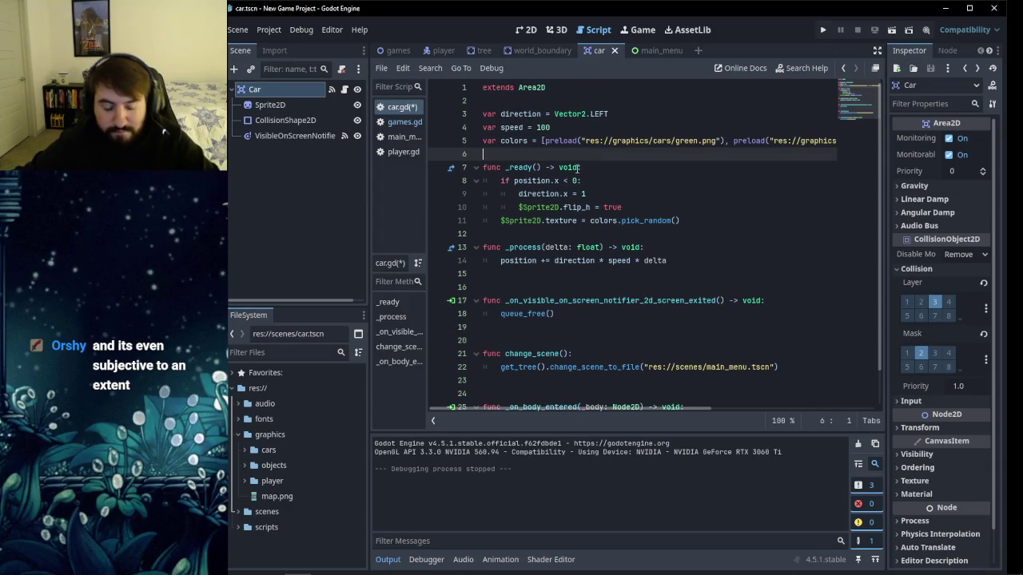
key("ctrl+s")
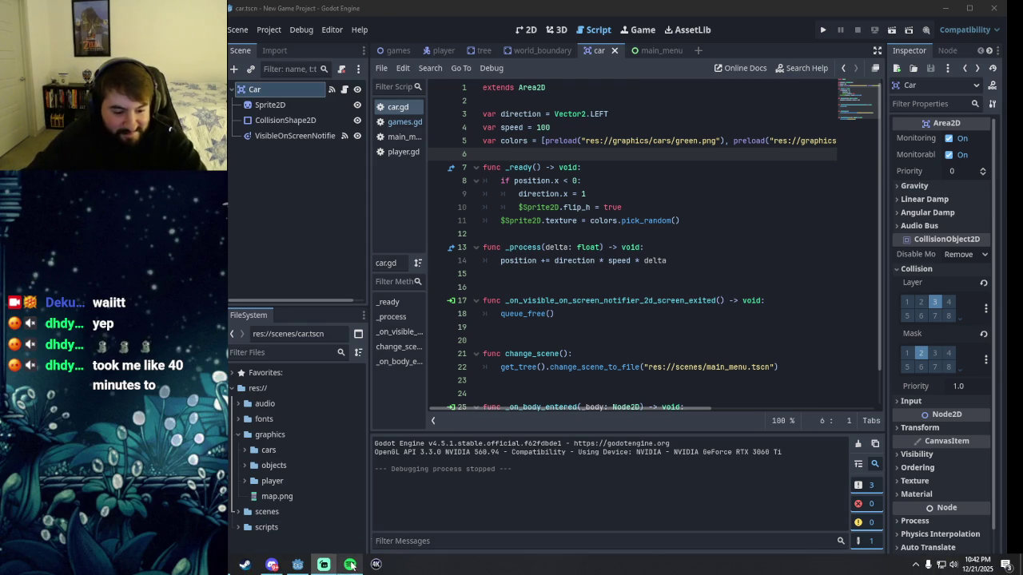
Show the car scene's sprite in the 2D workspace.
scroll(565, 349, "down", 1)
scroll(564, 349, "up", 1)
scroll(564, 349, "down", 1)
scroll(565, 349, "up", 1)
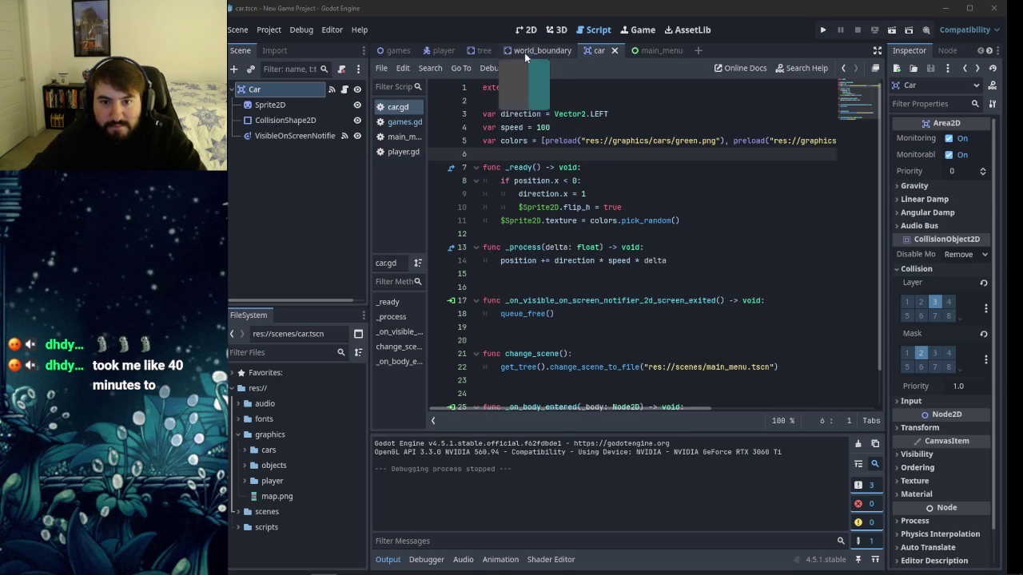
left_click(528, 31)
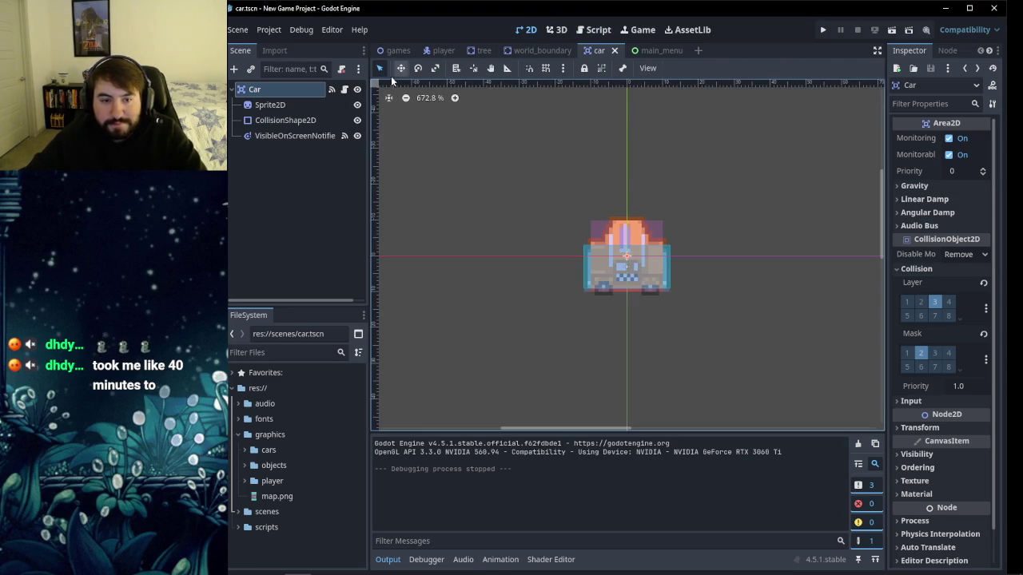